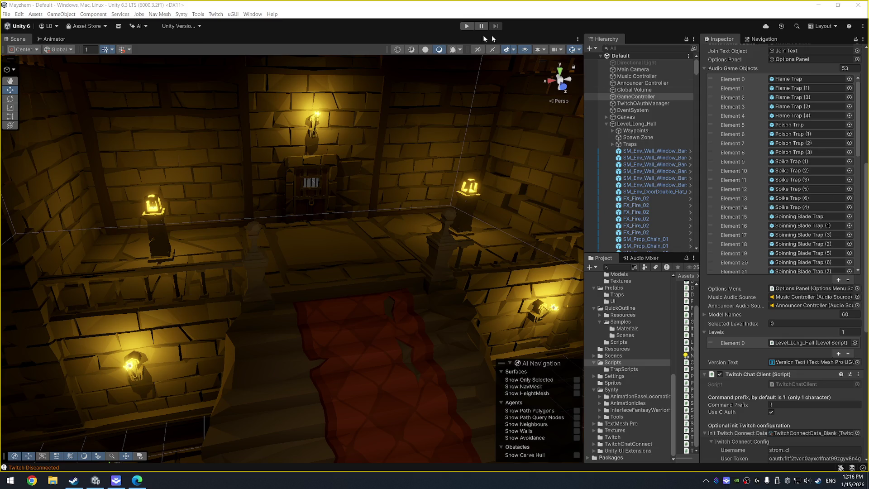
# Step: Zoom out and orbit the Scene view for a higher, wider look at the torch-lit hall
pyautogui.scroll(-3, 395, 219)
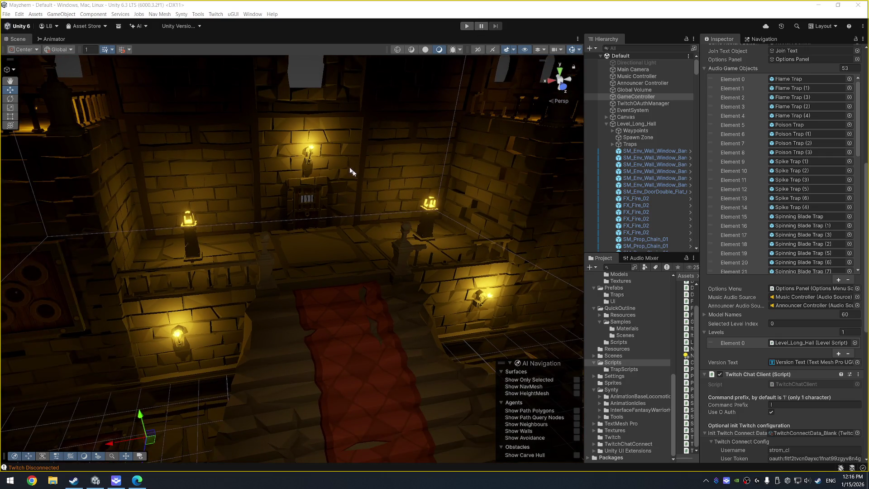
pyautogui.moveTo(350, 169); pyautogui.dragTo(424, 191)
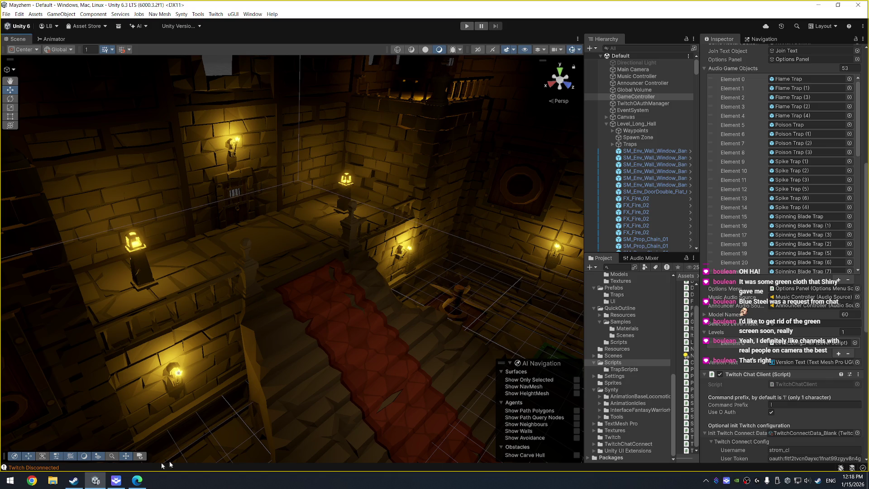
pyautogui.moveTo(117, 484)
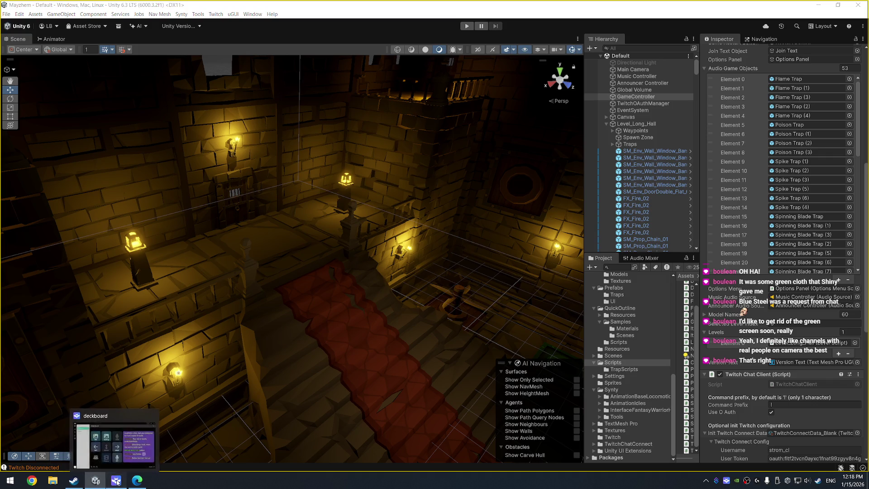
pyautogui.click(116, 482)
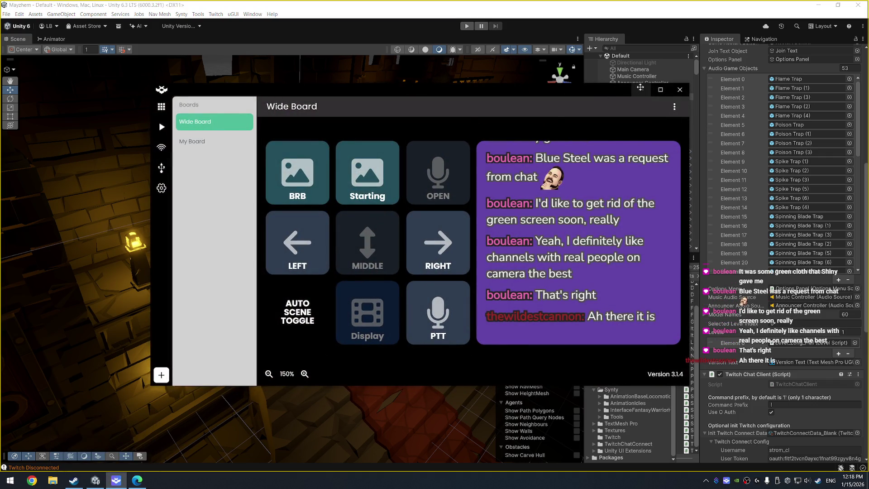
pyautogui.click(641, 89)
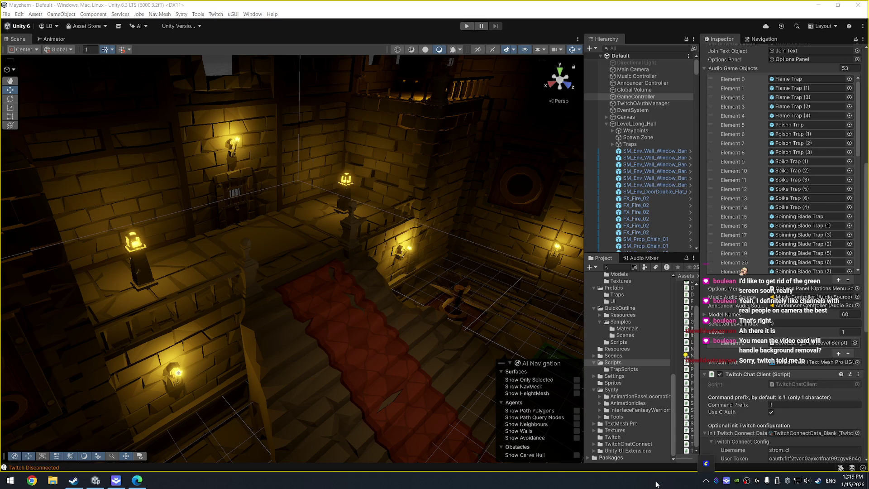
# Step: Search 'nvidia' in the Start menu and launch NVIDIA Broadcast
pyautogui.press('super')
pyautogui.write('nvidia')
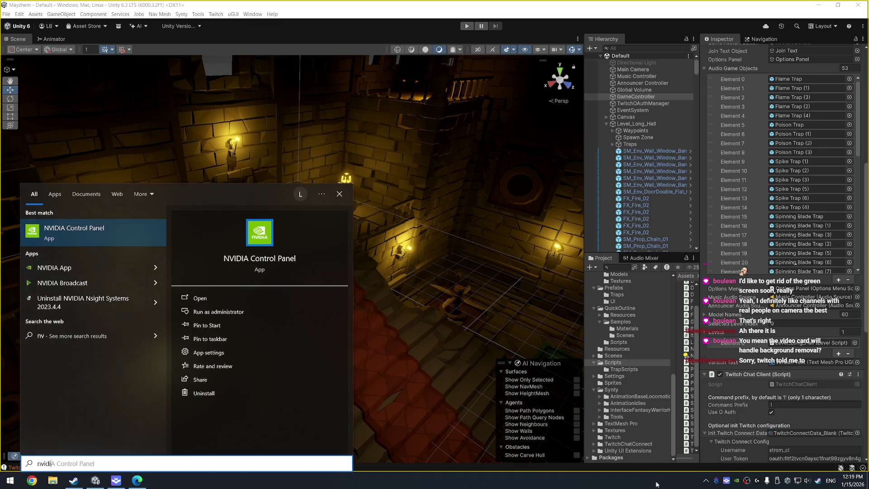
pyautogui.press('Down')
pyautogui.press('Down')
pyautogui.press('Down')
pyautogui.press('Return')
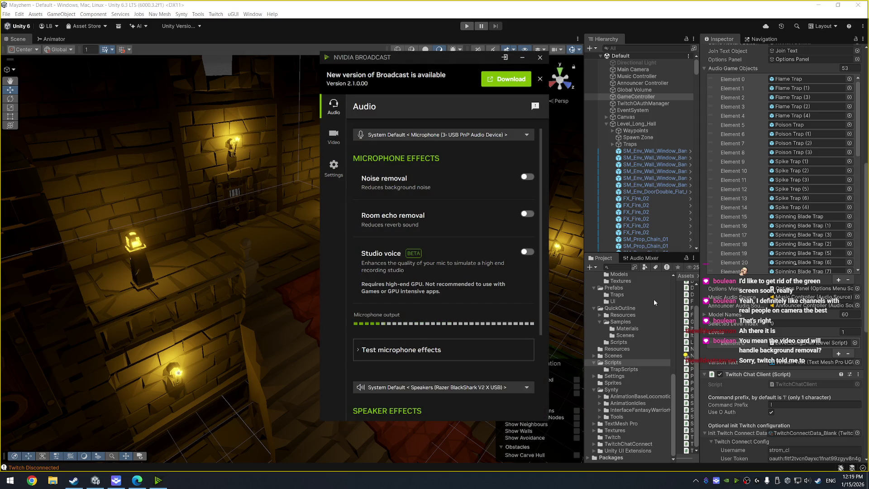
# Step: Choose EOS Webcam Utility as the camera on the Video effects page
pyautogui.click(329, 132)
pyautogui.click(449, 135)
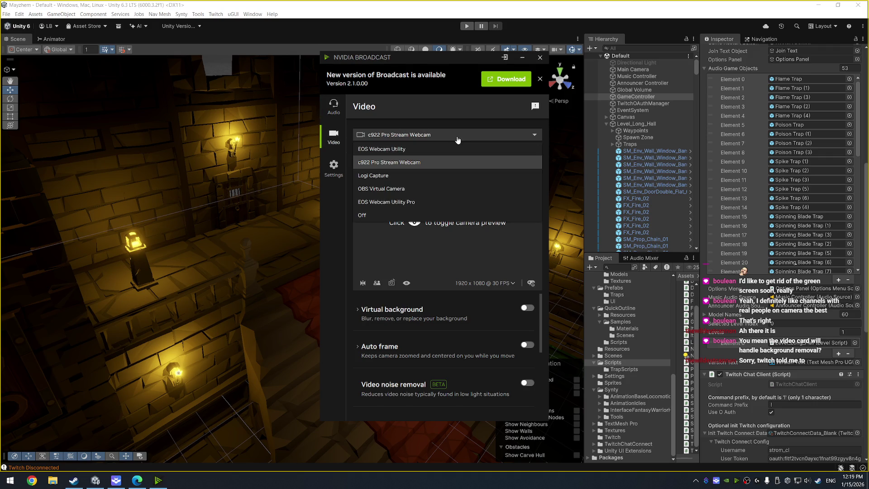
pyautogui.click(450, 149)
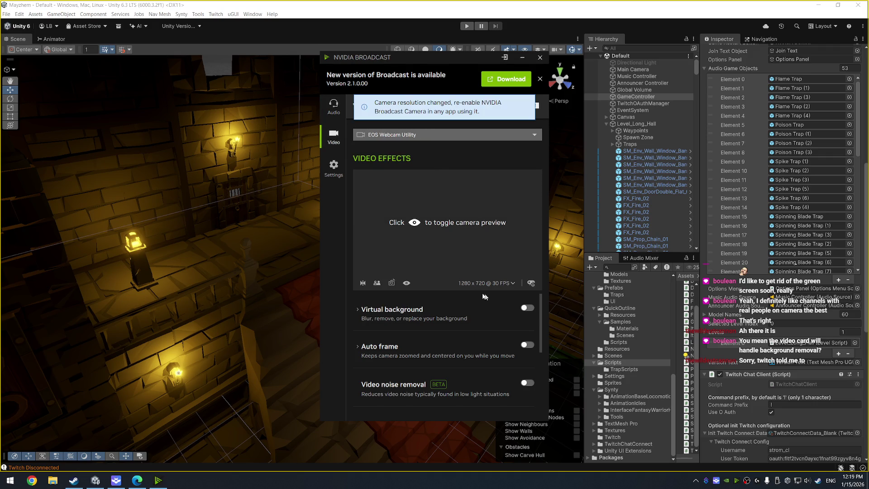
pyautogui.moveTo(445, 63)
pyautogui.mouseDown()
pyautogui.moveTo(459, 59)
pyautogui.moveTo(394, 78)
pyautogui.mouseUp()
# Step: On the Audio page, toggle Noise removal and Studio voice on and back off, and check the test section
pyautogui.click(281, 123)
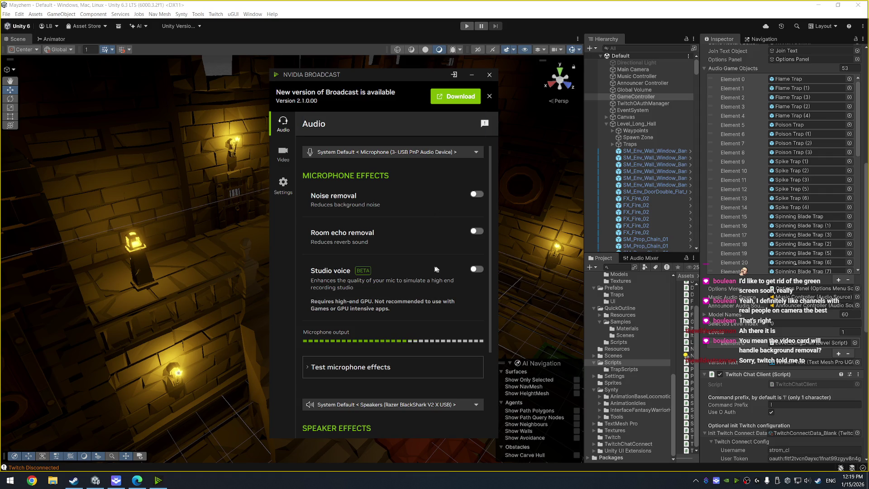
pyautogui.click(475, 194)
pyautogui.click(475, 193)
pyautogui.click(476, 269)
pyautogui.click(476, 269)
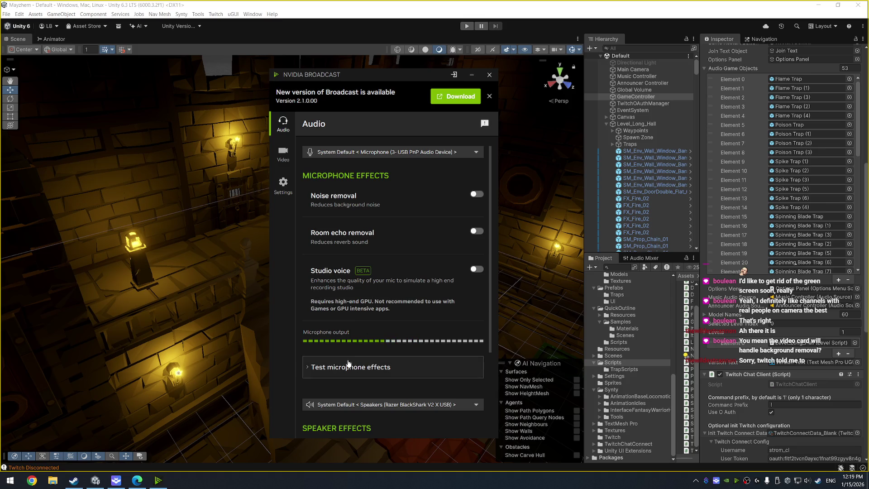
pyautogui.scroll(-3, 389, 294)
pyautogui.click(386, 284)
pyautogui.click(388, 283)
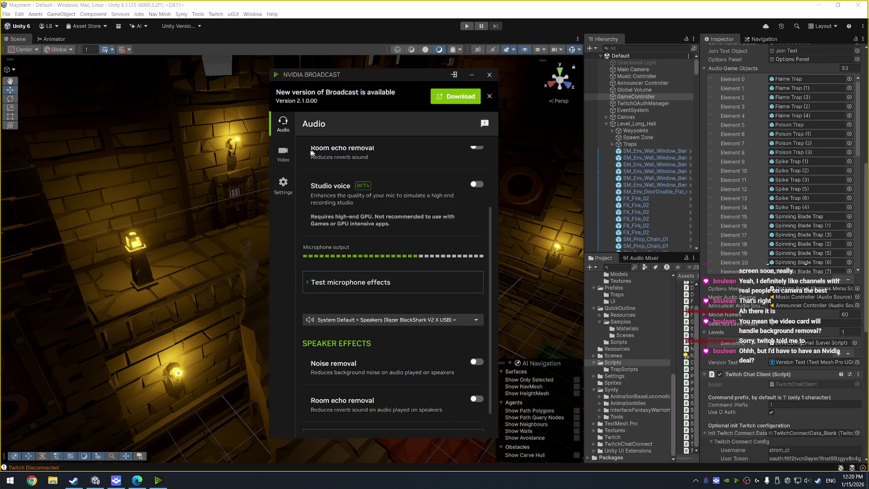
# Step: Switch to the video effects page and browse its effects list
pyautogui.click(284, 163)
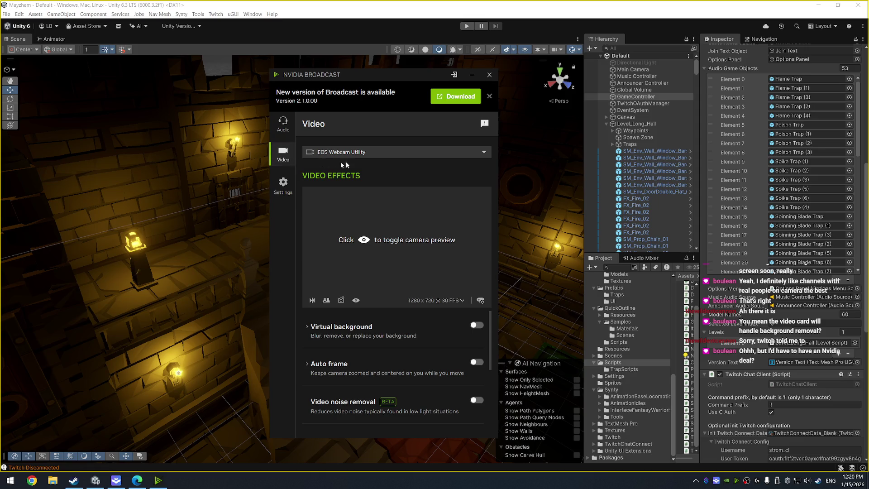
pyautogui.scroll(-3, 394, 371)
pyautogui.scroll(2, 394, 372)
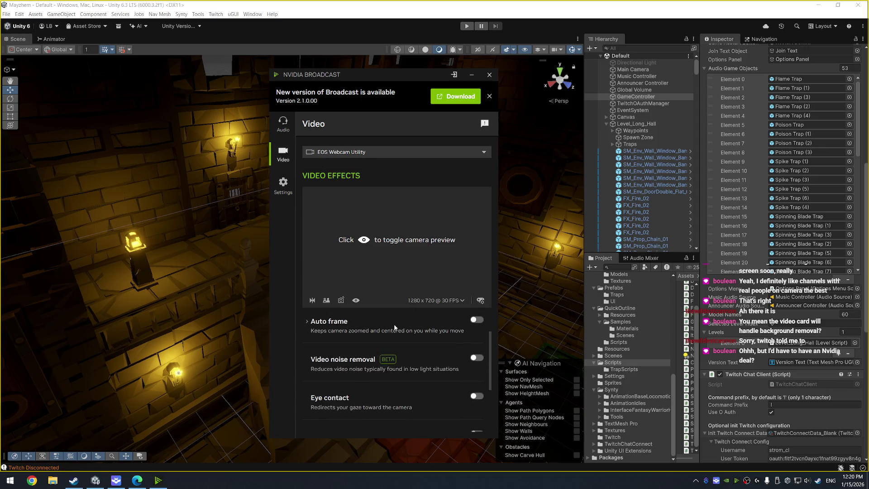
pyautogui.moveTo(386, 72); pyautogui.dragTo(407, 42)
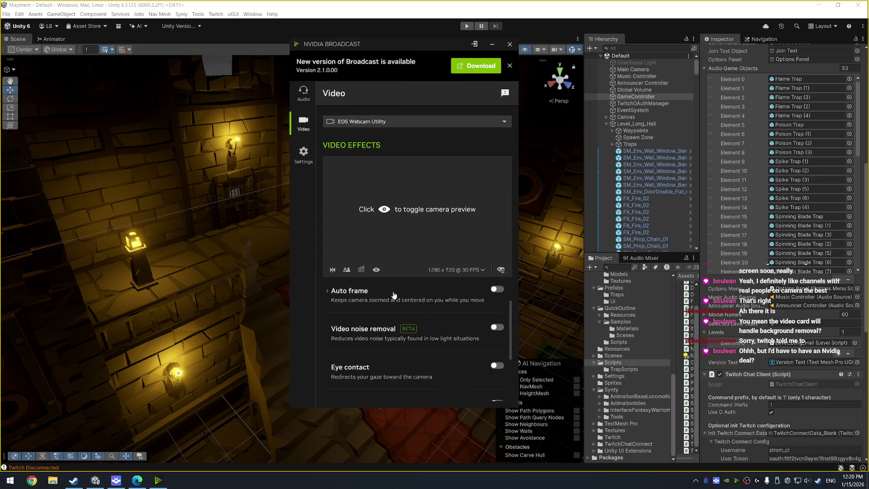
pyautogui.click(493, 291)
# Step: Expand Virtual background to reveal Blur, Replace and Remove, then bring OBS Studio forward
pyautogui.scroll(-1, 466, 298)
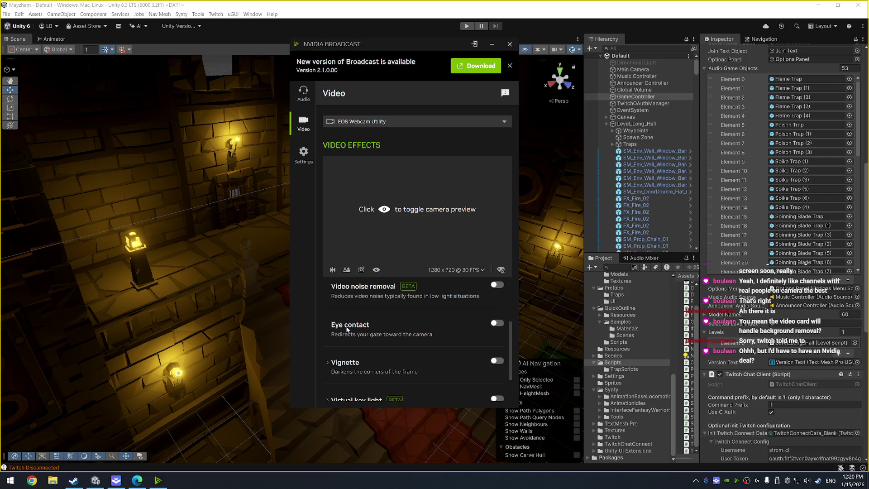
pyautogui.scroll(-1, 421, 360)
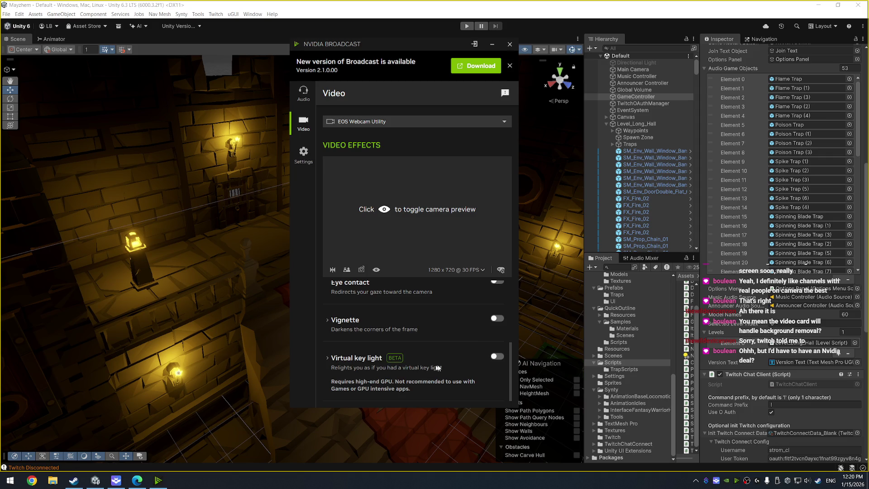
pyautogui.scroll(3, 438, 357)
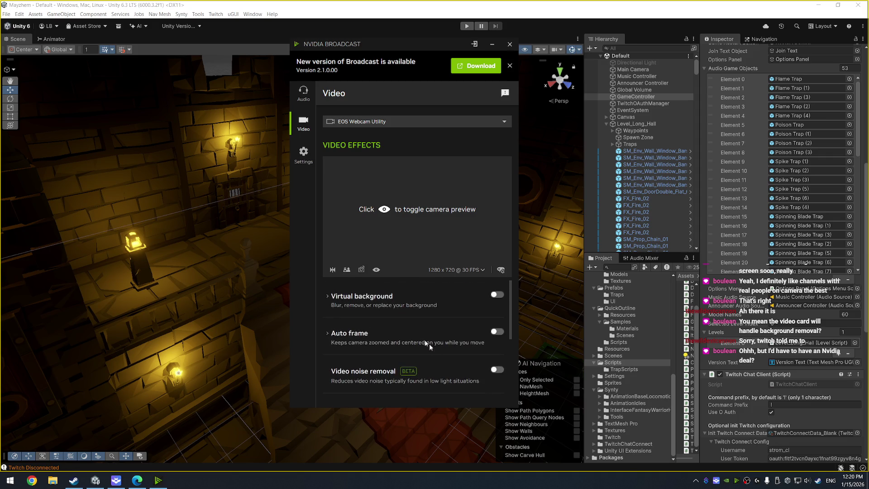
pyautogui.click(326, 295)
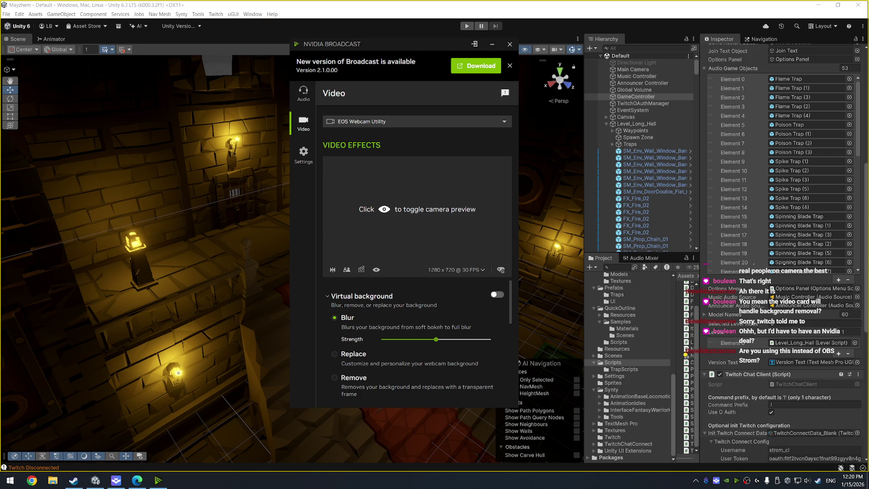
pyautogui.hotkey('alt', 'Tab')
pyautogui.moveTo(379, 108); pyautogui.dragTo(394, 111)
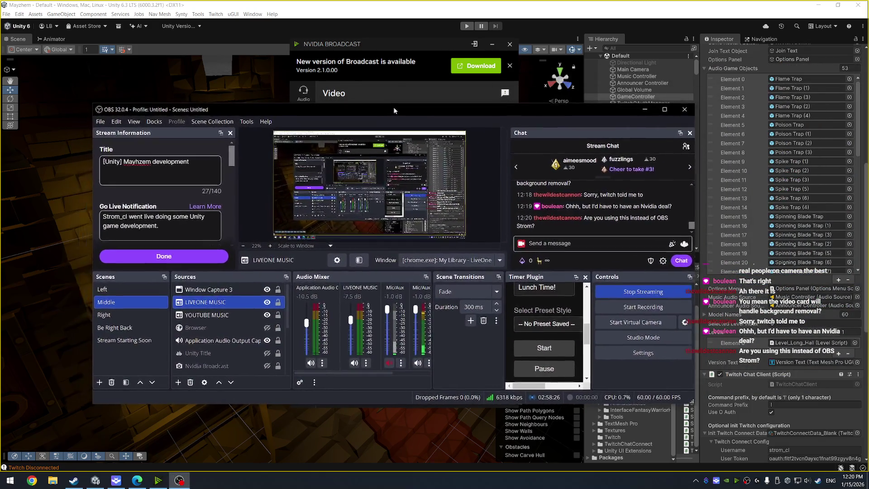
# Step: Minimize Broadcast, maximize OBS to view the stream layout, then minimize OBS to reveal Unity
pyautogui.click(492, 44)
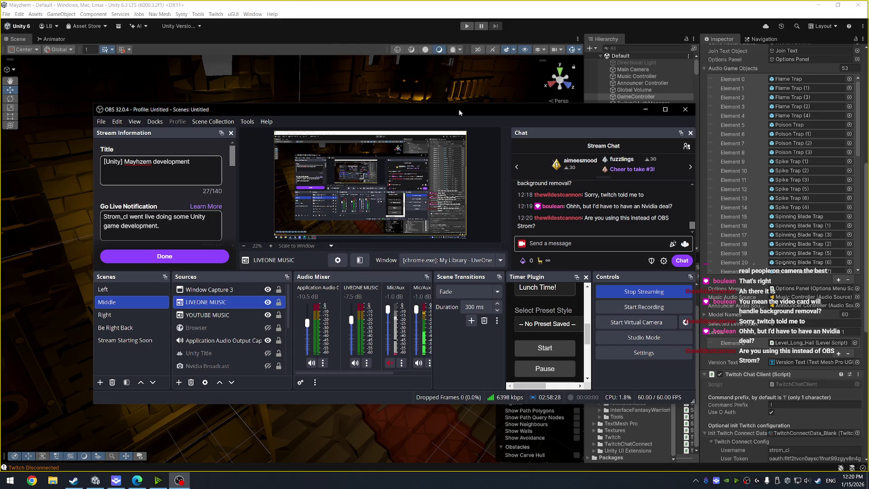
pyautogui.doubleClick(460, 111)
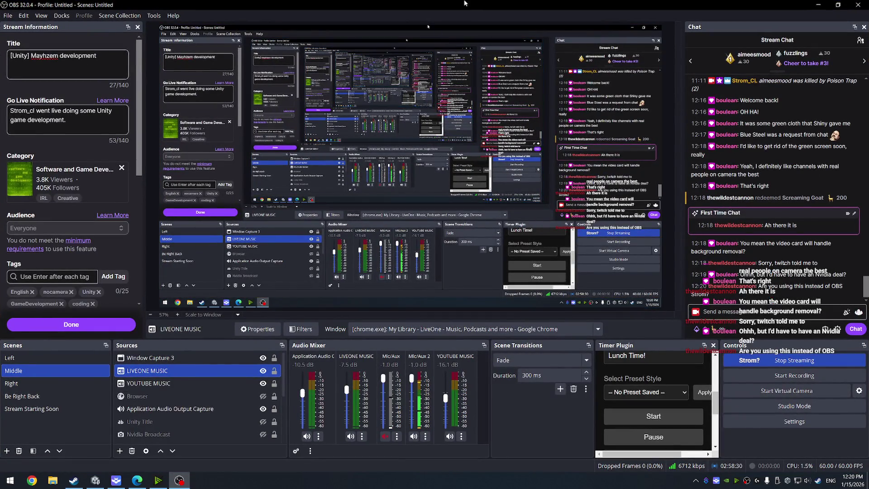
pyautogui.click(818, 4)
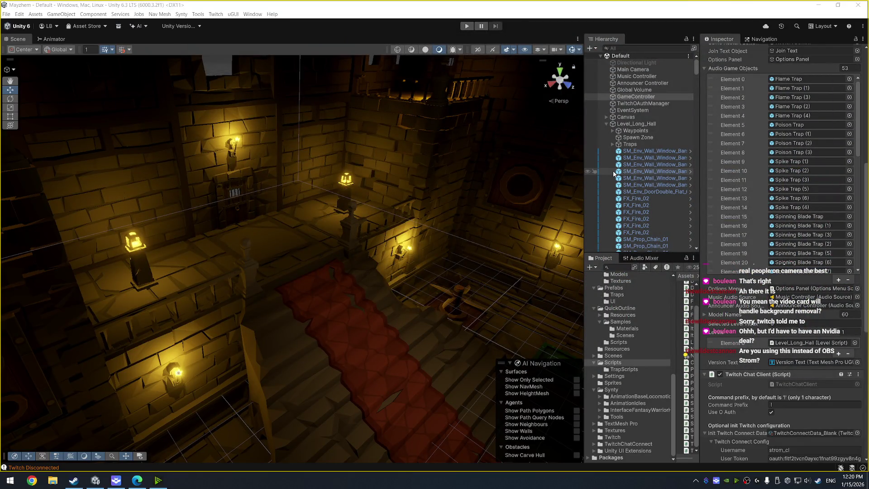
# Step: Restore NVIDIA Broadcast's video effects page and the OBS Studio window from the taskbar
pyautogui.click(158, 480)
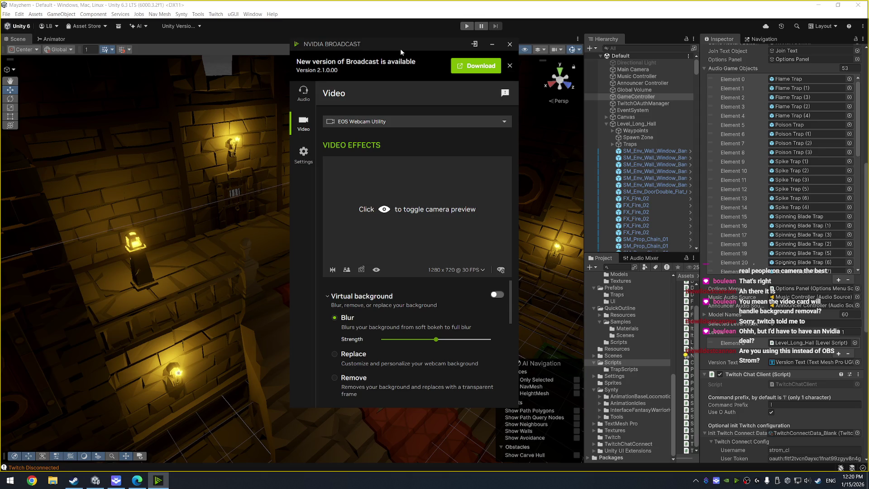
pyautogui.click(510, 44)
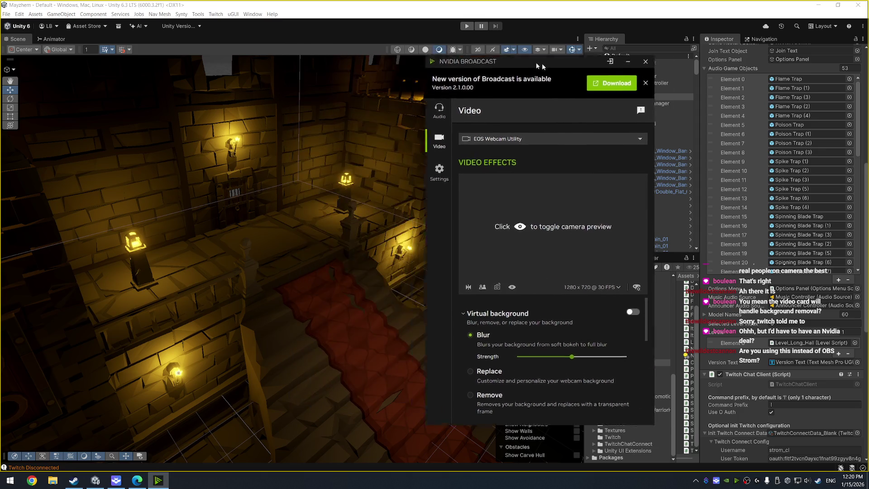
pyautogui.click(737, 480)
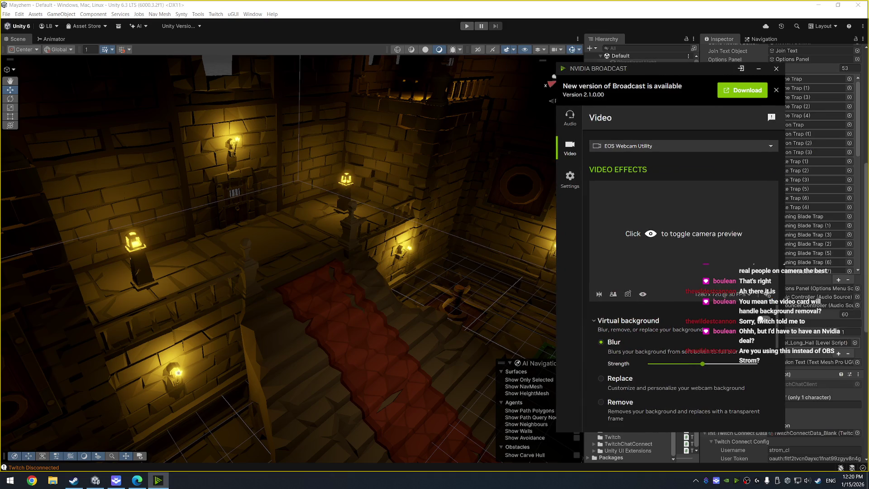
pyautogui.click(747, 480)
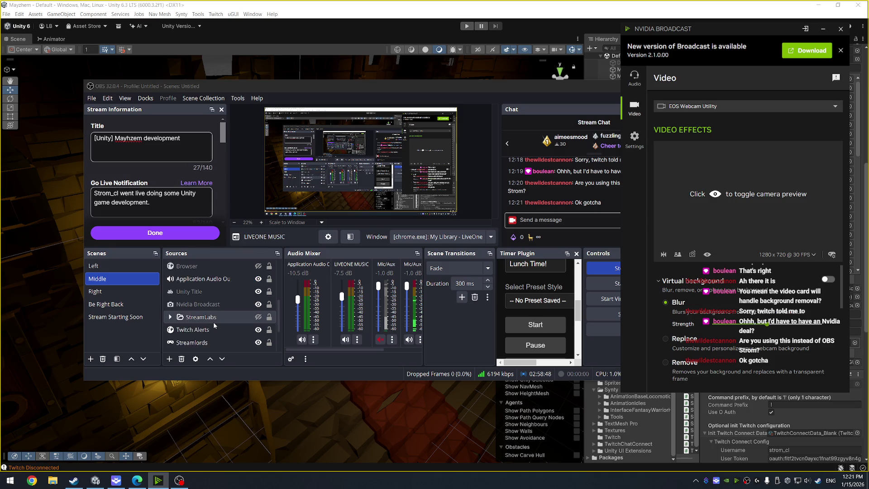
# Step: Open the Properties of the Nvidia Broadcast source in the Middle scene's Sources list
pyautogui.scroll(-5, 213, 317)
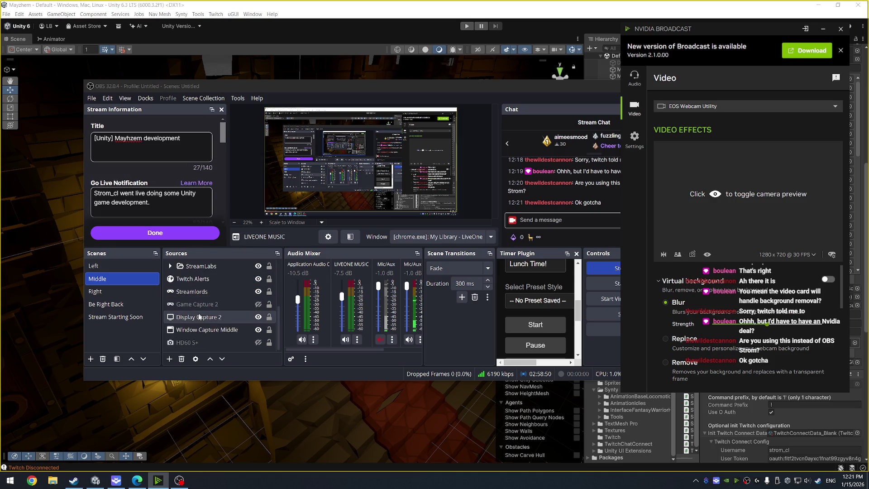
pyautogui.scroll(5, 211, 306)
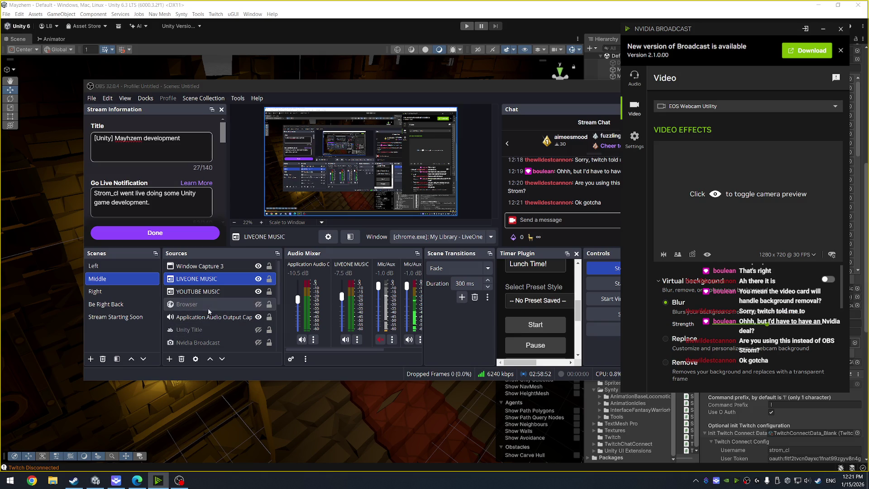
pyautogui.scroll(-3, 217, 301)
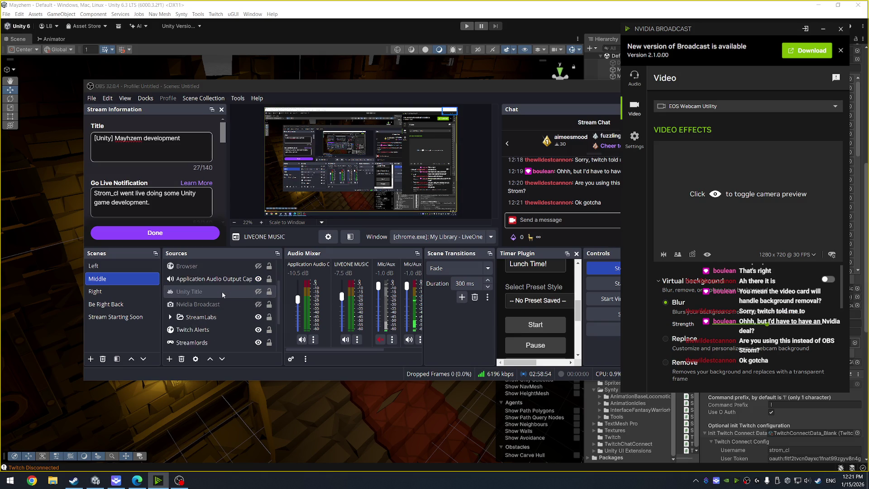
pyautogui.click(216, 307)
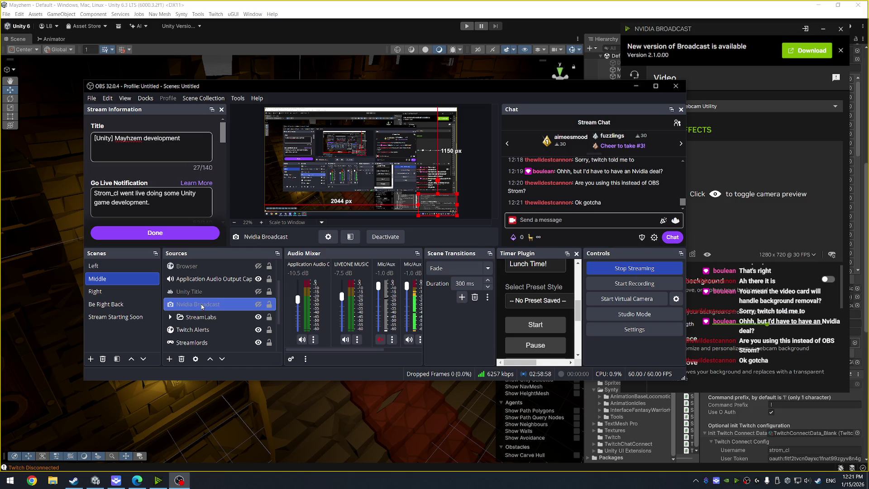
pyautogui.rightClick(242, 308)
pyautogui.click(263, 333)
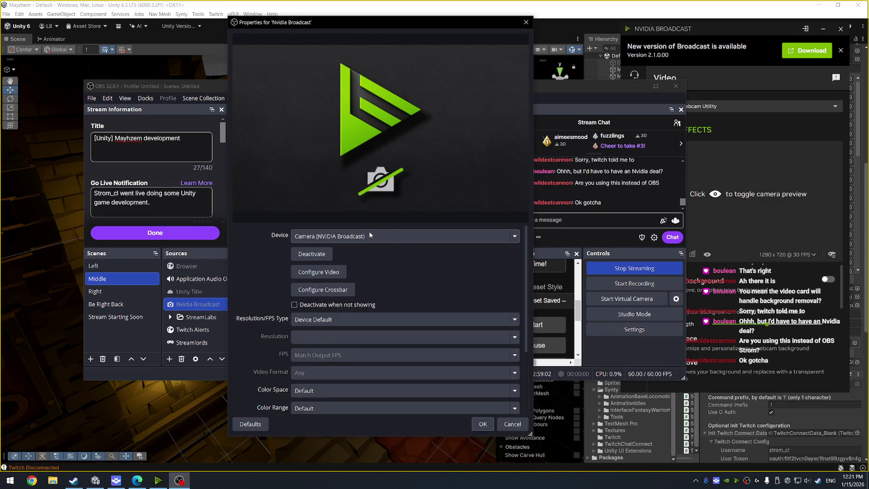
pyautogui.click(368, 233)
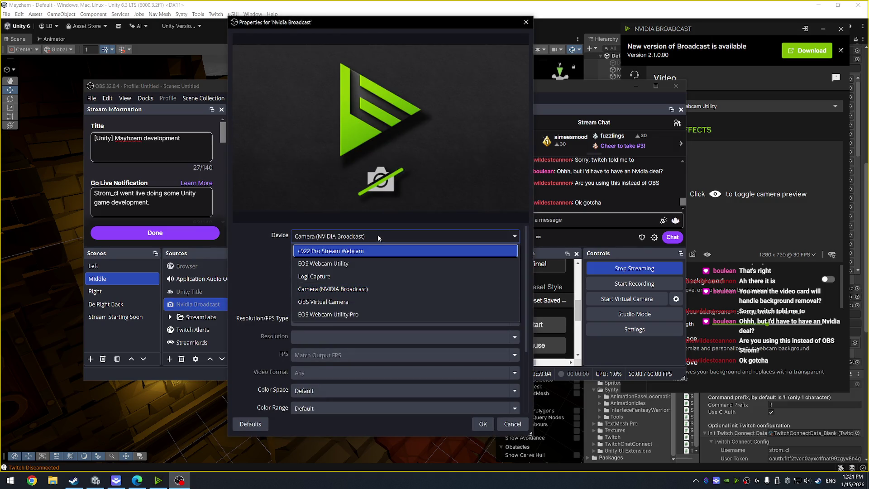
pyautogui.click(377, 235)
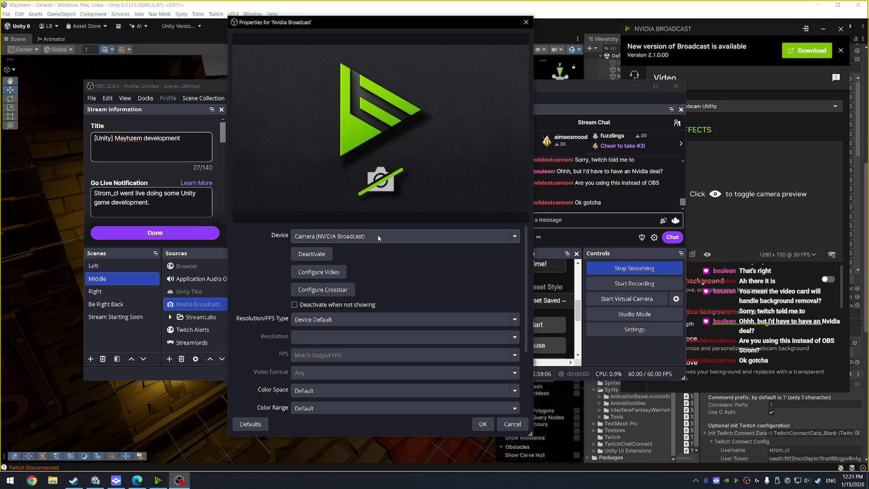
pyautogui.click(516, 424)
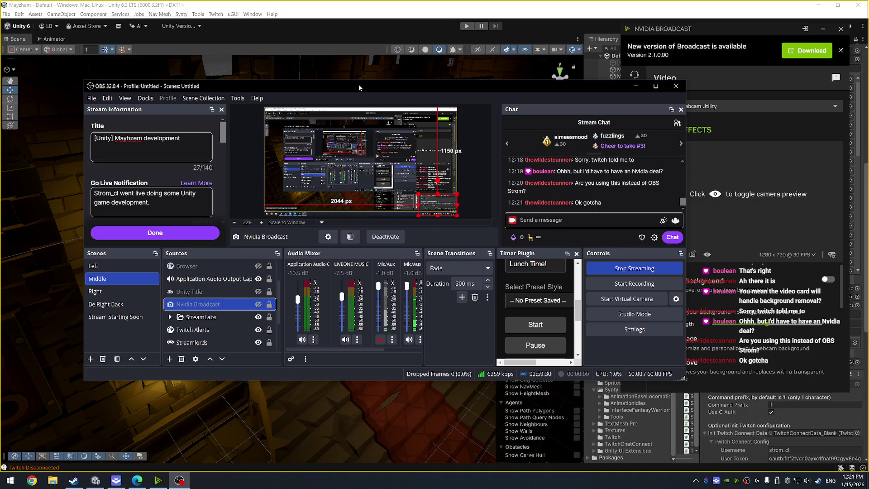
# Step: Snap OBS off to the right and return to the Unity editor via Visual Studio
pyautogui.press('super+shift+Right')
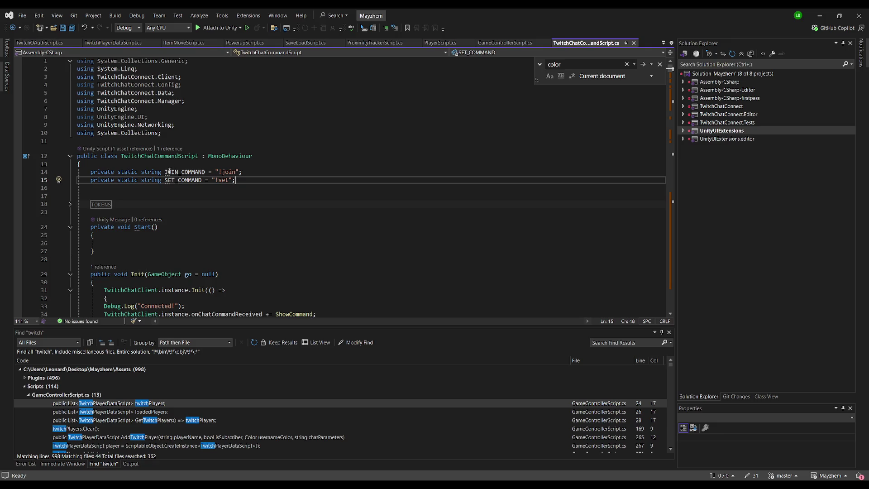
pyautogui.click(242, 125)
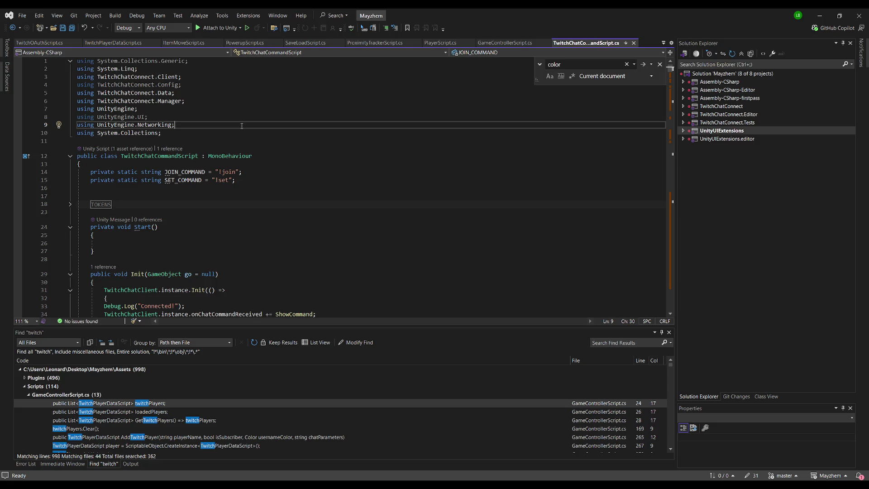
pyautogui.scroll(-2, 260, 160)
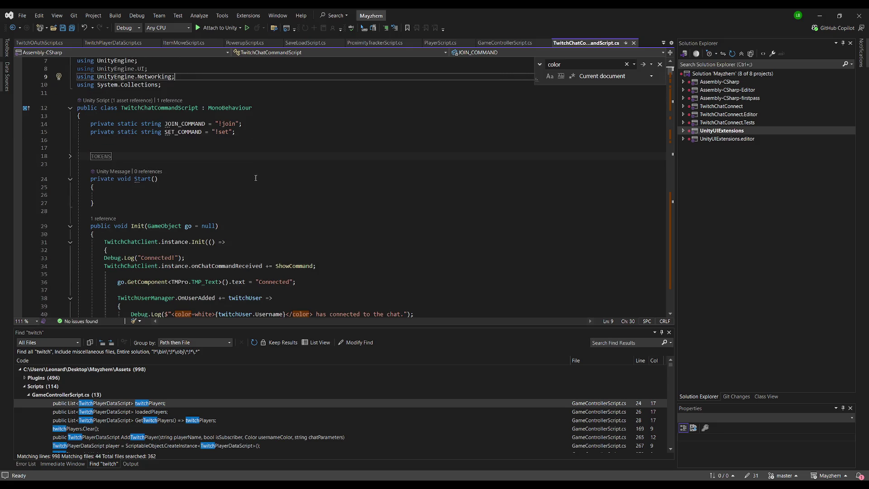
pyautogui.hotkey('alt', 'Tab')
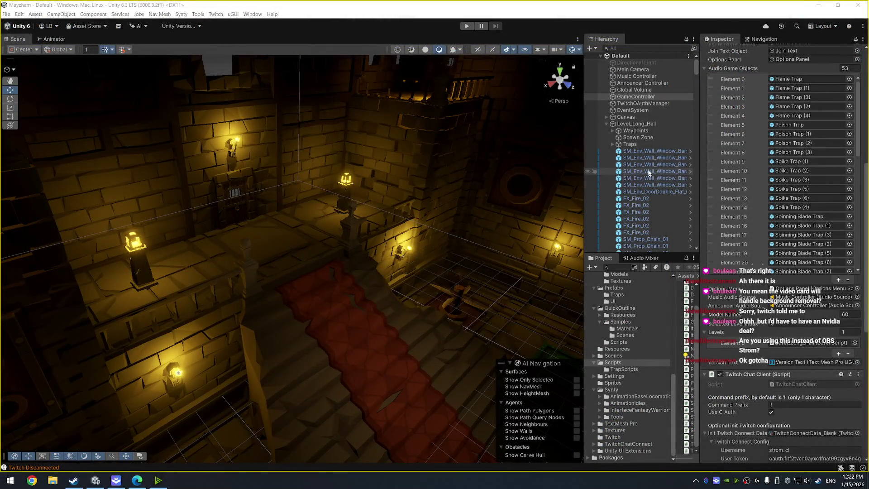
# Step: Select TwitchOAuthManager and collapse its Oauth Config foldout in the Inspector
pyautogui.click(643, 103)
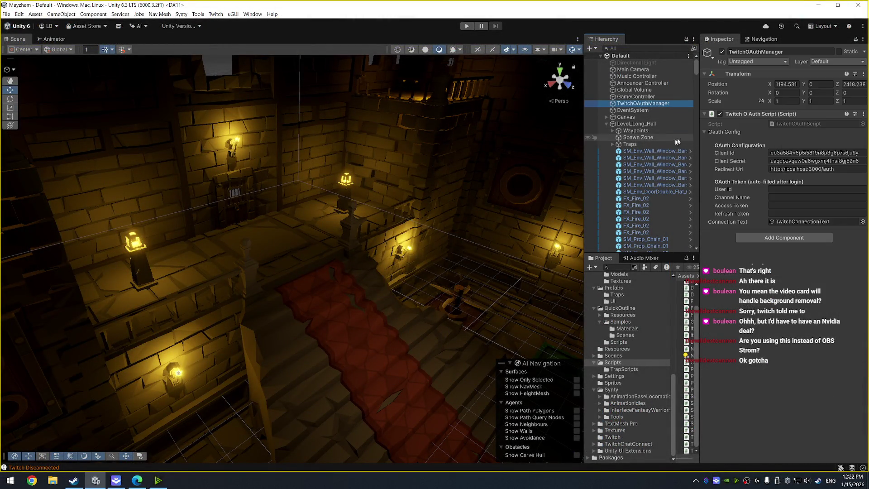
pyautogui.click(708, 133)
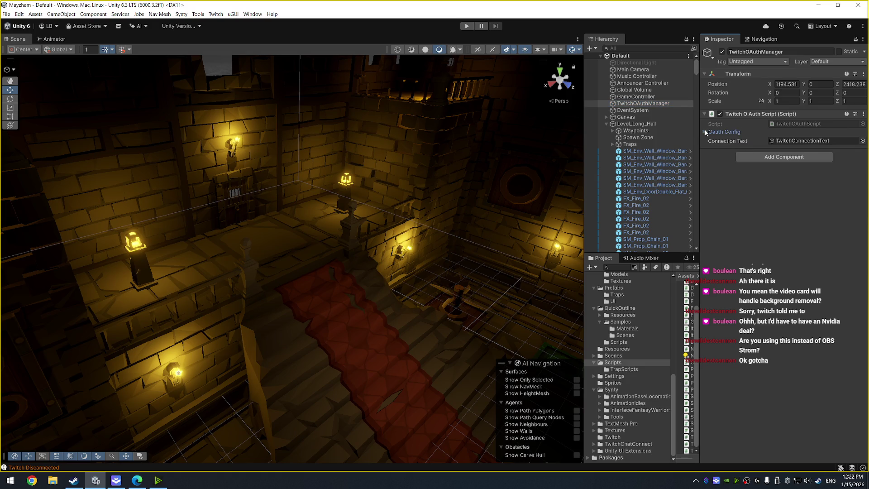
pyautogui.scroll(-2, 648, 198)
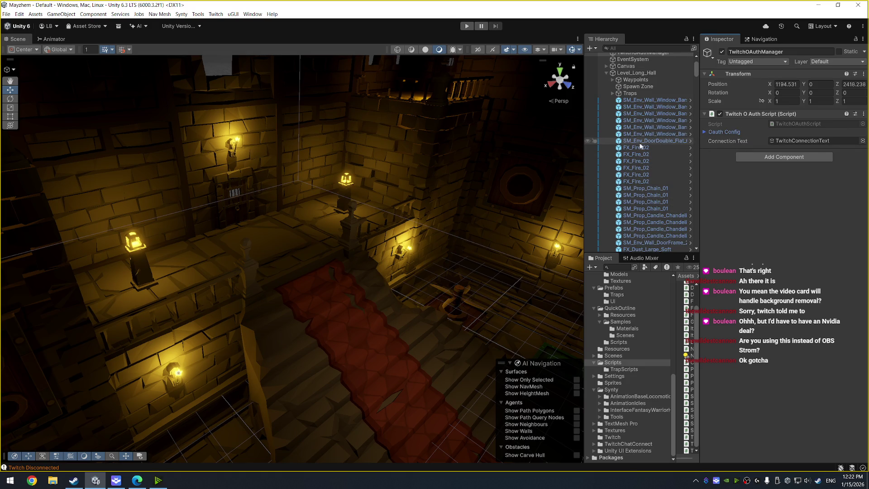
pyautogui.scroll(-1, 608, 165)
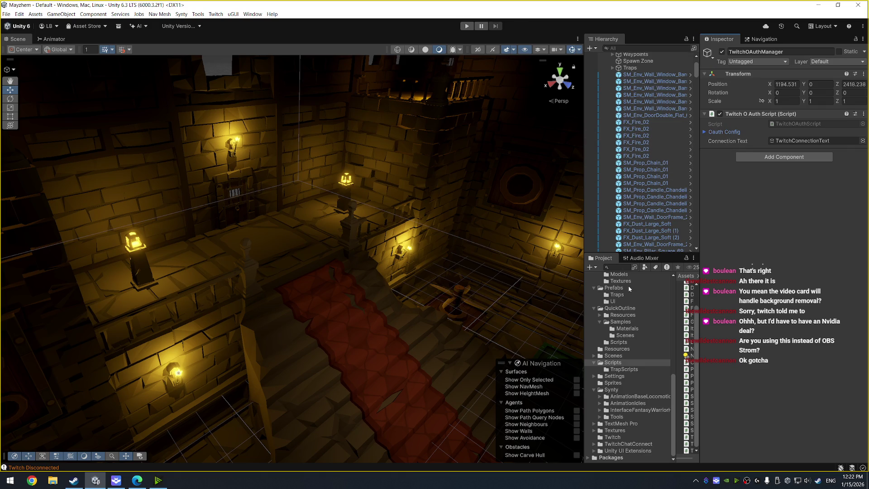
pyautogui.scroll(4, 607, 369)
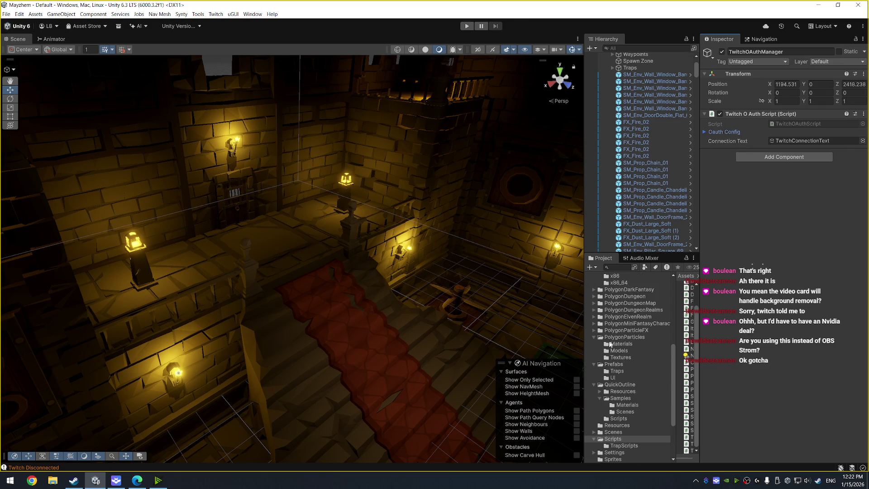
pyautogui.scroll(3, 606, 356)
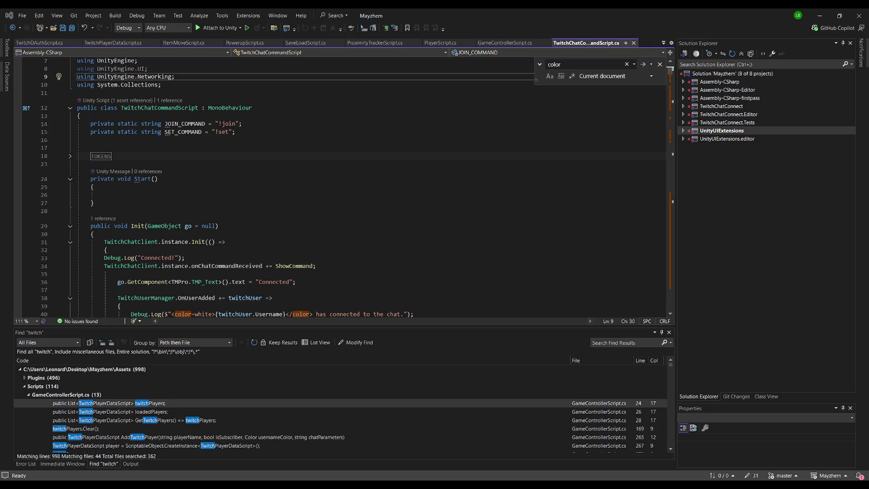
pyautogui.scroll(-3, 339, 185)
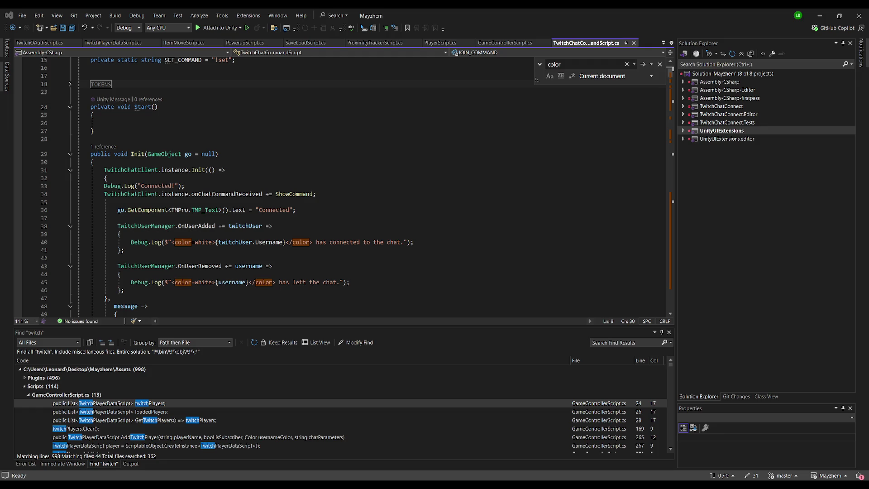
pyautogui.click(54, 43)
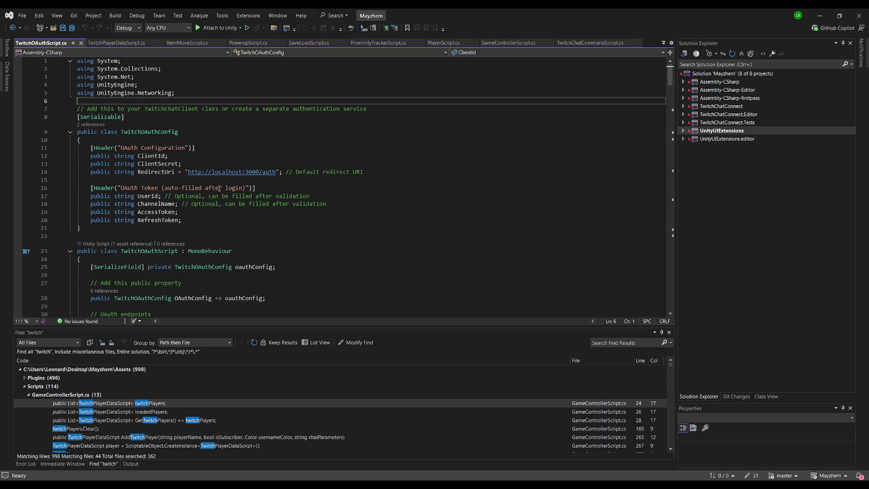
pyautogui.scroll(-1, 212, 198)
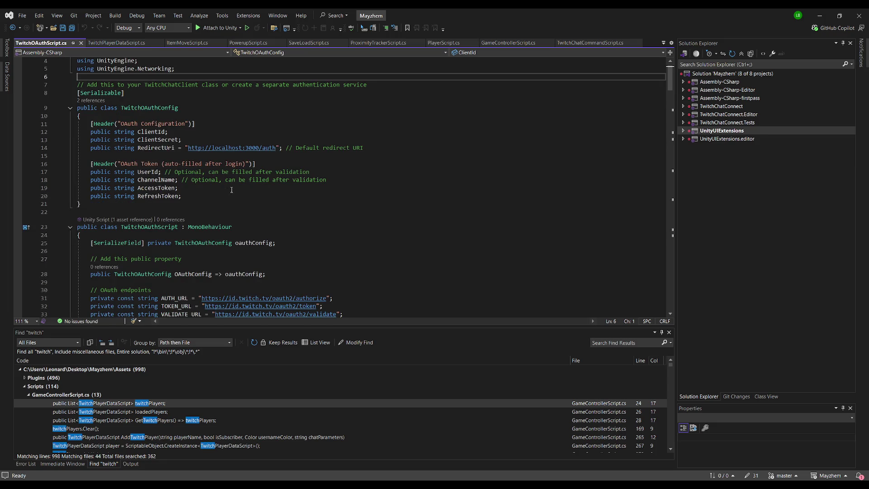
pyautogui.scroll(-3, 231, 190)
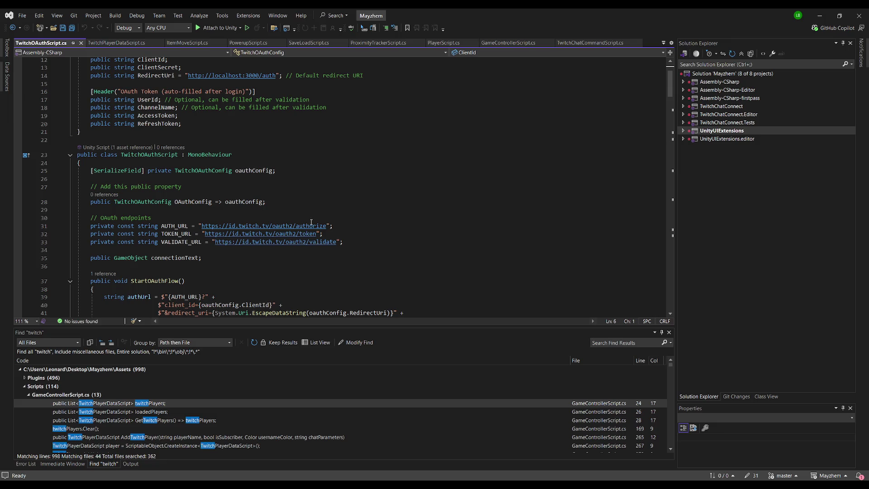
pyautogui.scroll(-1, 289, 208)
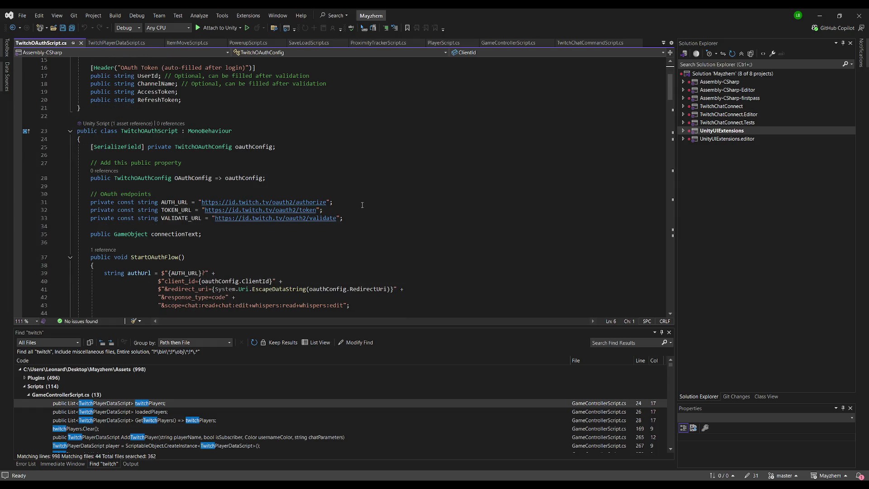
pyautogui.scroll(-2, 362, 205)
pyautogui.scroll(-3, 186, 204)
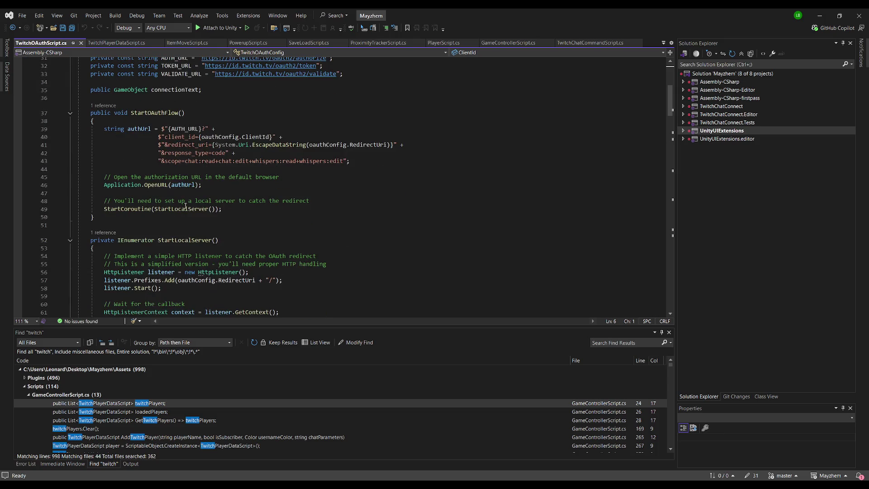
pyautogui.scroll(-3, 194, 169)
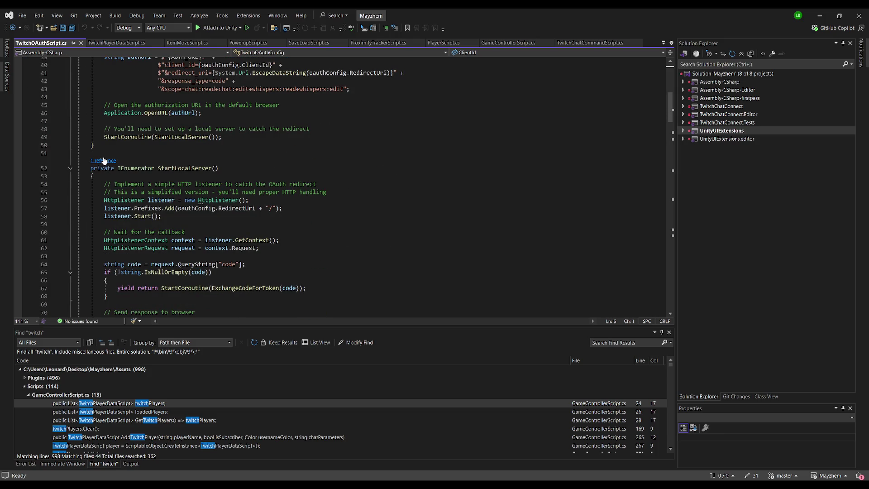
pyautogui.moveTo(109, 153); pyautogui.dragTo(237, 181)
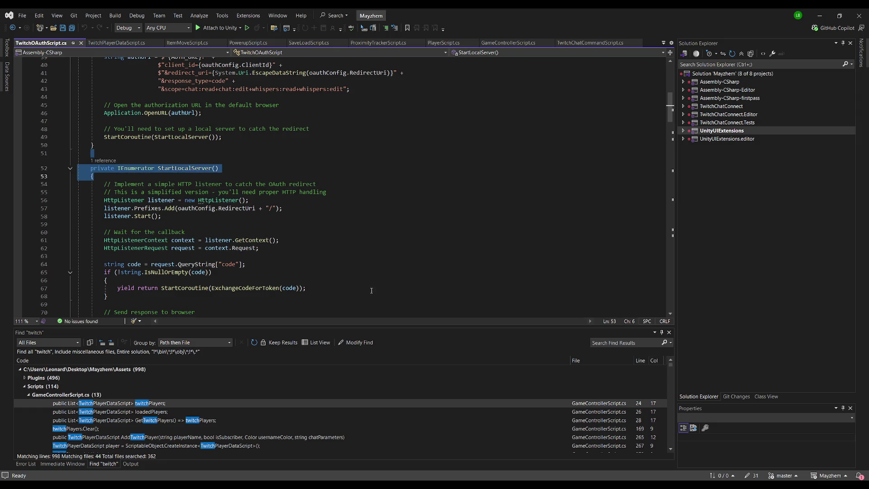
pyautogui.click(247, 156)
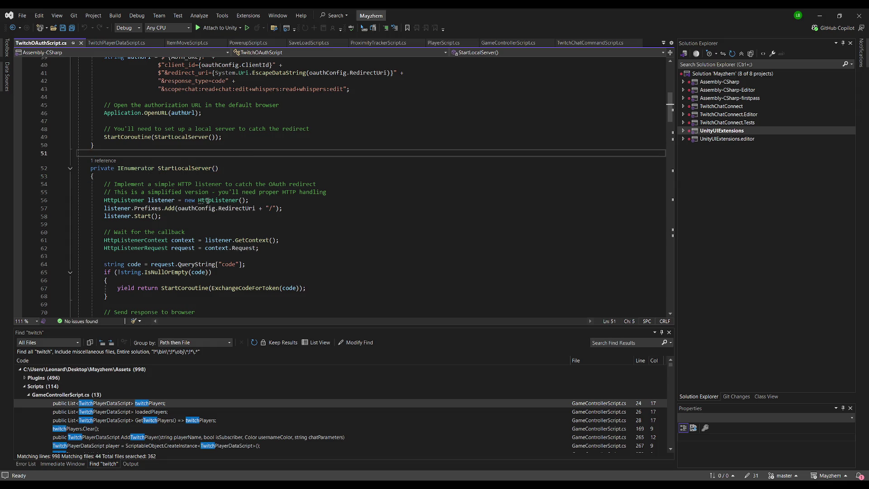
pyautogui.scroll(9, 295, 232)
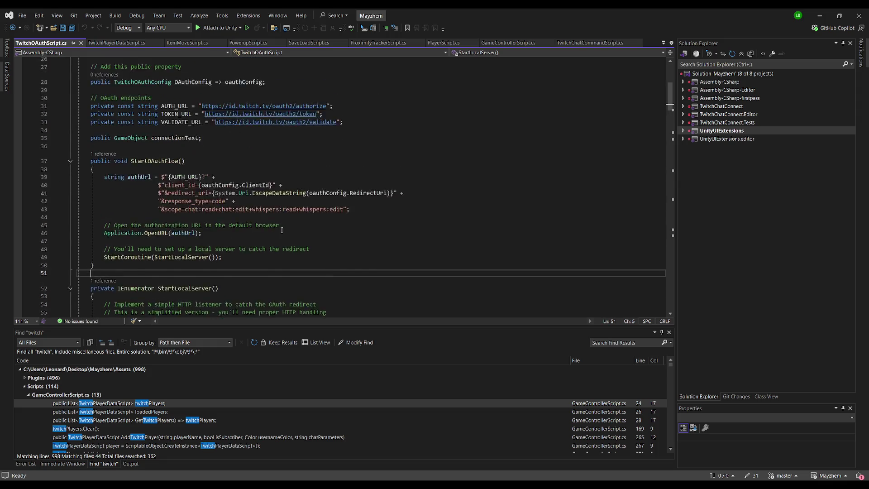
pyautogui.scroll(-5, 225, 176)
pyautogui.scroll(6, 225, 177)
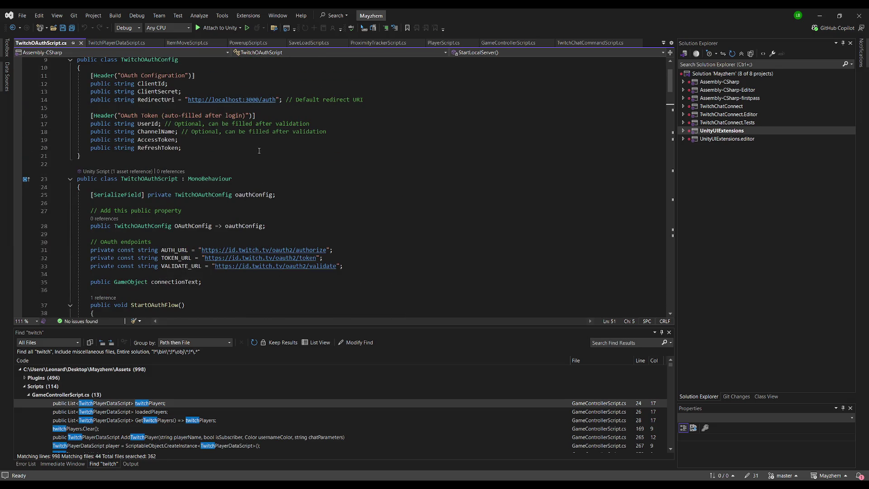
pyautogui.scroll(-8, 287, 259)
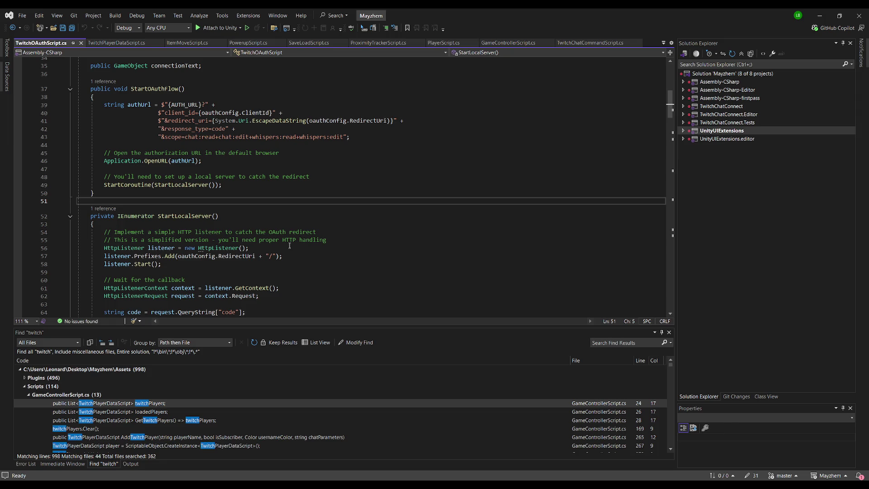
pyautogui.scroll(-3, 316, 220)
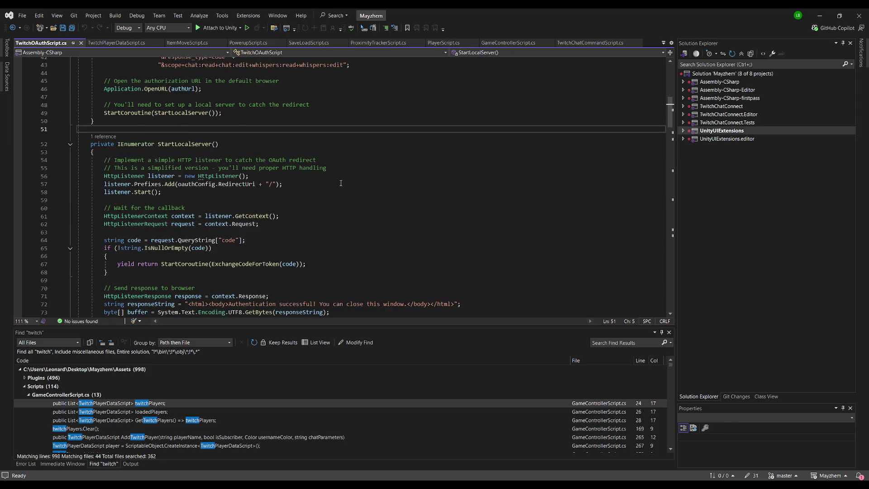
pyautogui.scroll(-2, 318, 171)
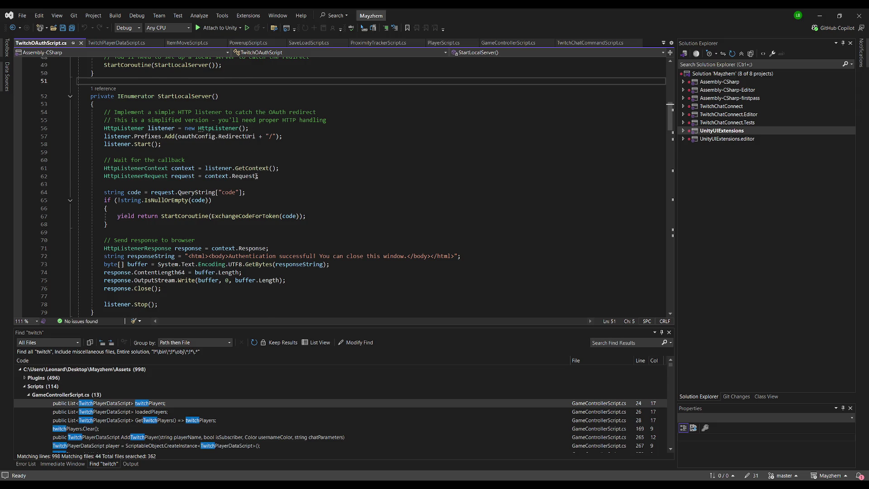
pyautogui.scroll(-2, 256, 178)
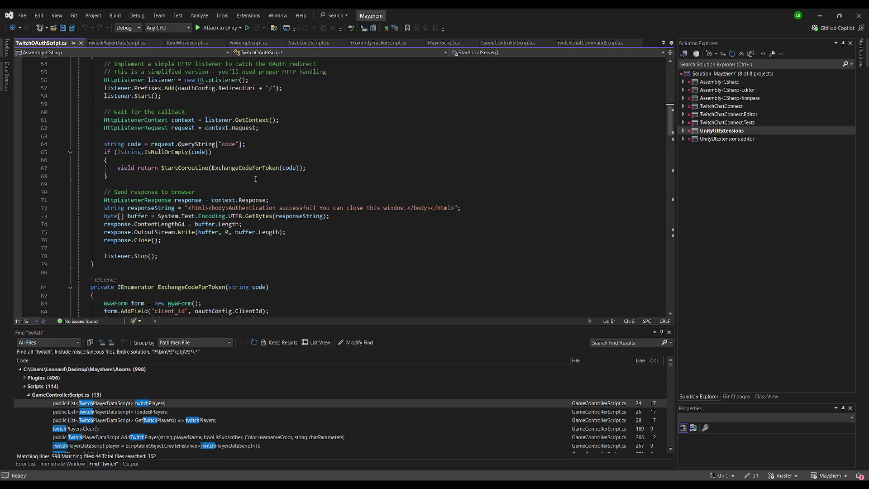
pyautogui.scroll(-1, 253, 181)
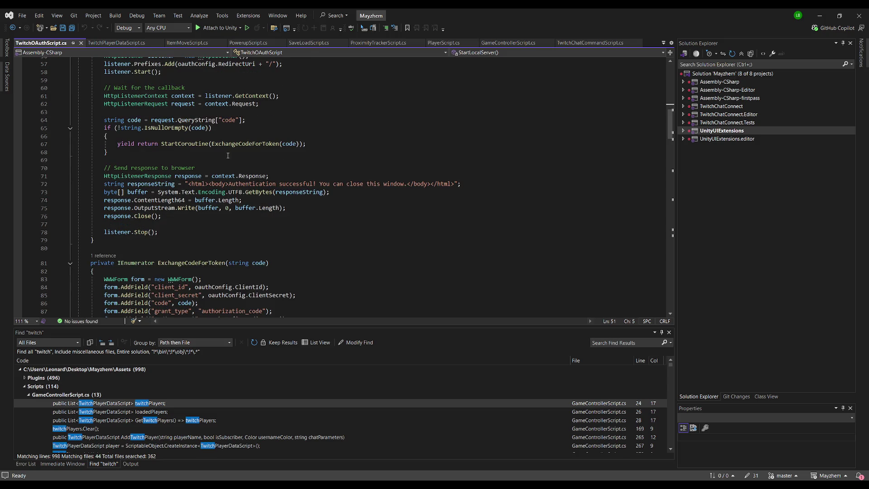
pyautogui.scroll(7, 228, 155)
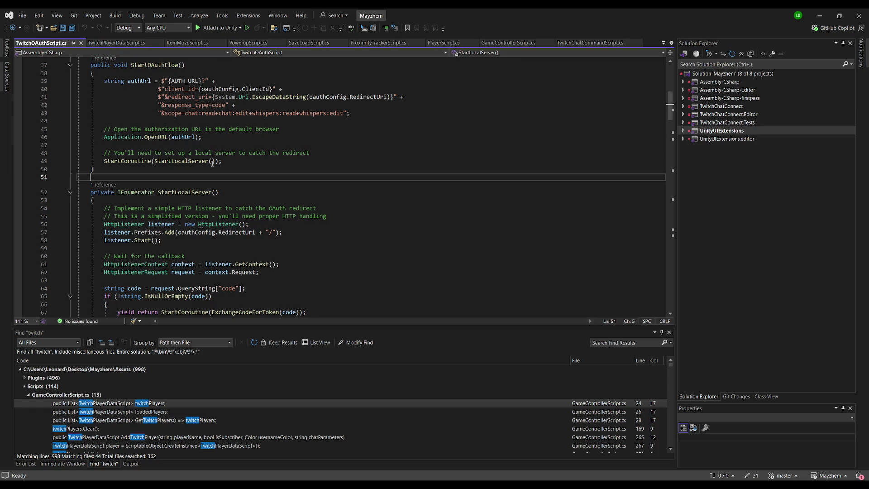
pyautogui.scroll(4, 212, 163)
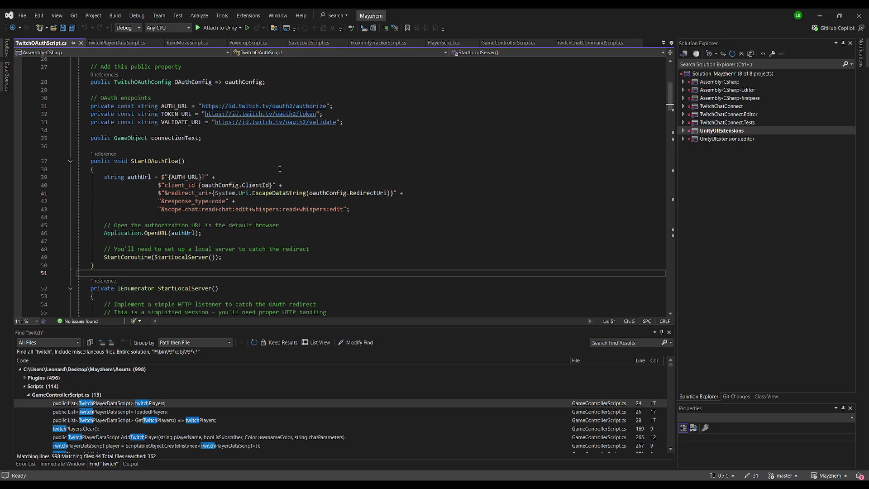
pyautogui.click(213, 146)
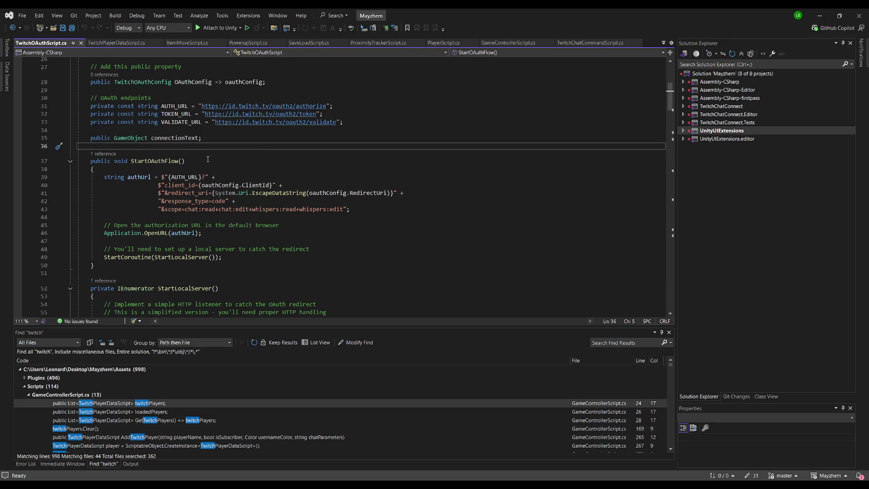
pyautogui.scroll(-5, 219, 152)
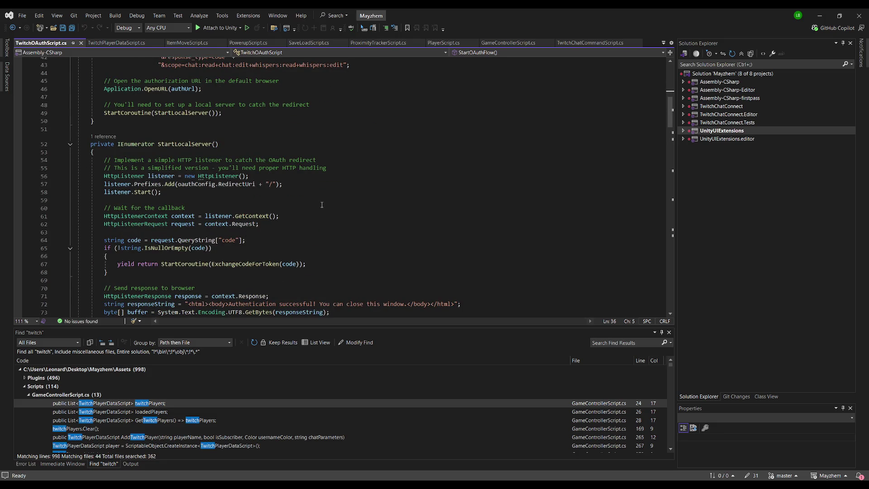
pyautogui.scroll(-9, 318, 193)
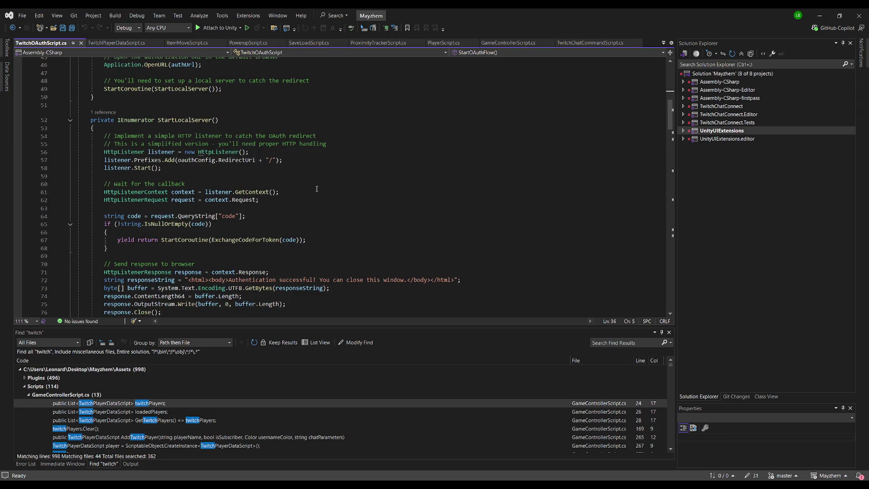
pyautogui.scroll(-13, 320, 181)
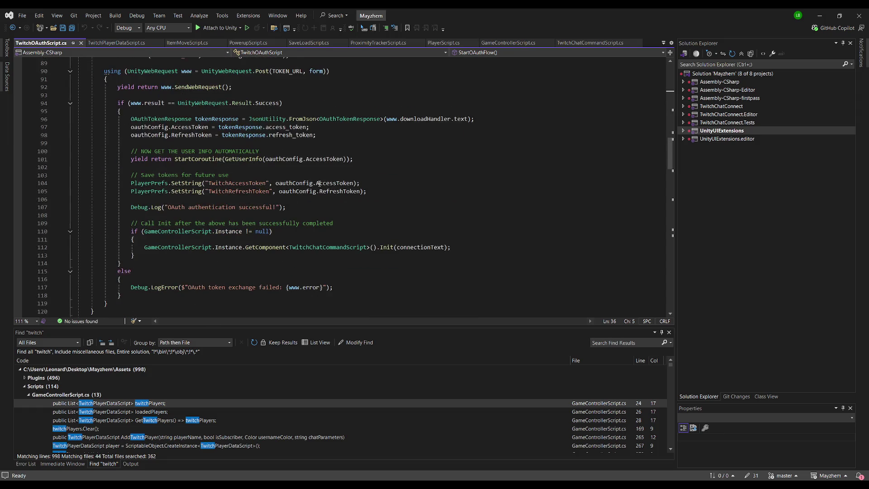
pyautogui.scroll(16, 323, 188)
pyautogui.scroll(11, 323, 188)
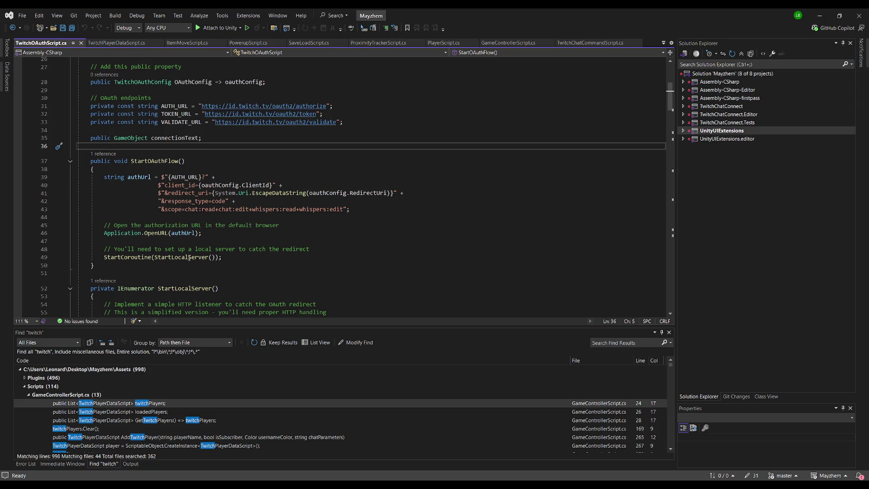
pyautogui.scroll(-2, 206, 252)
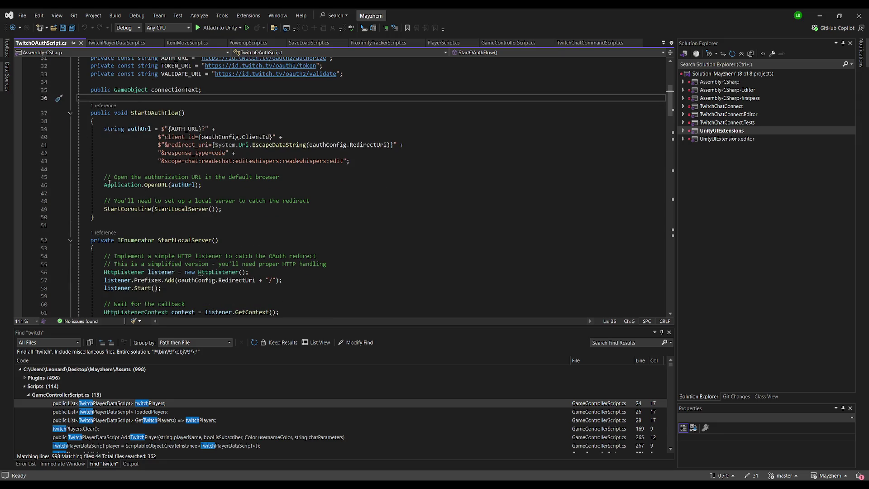
pyautogui.moveTo(106, 178); pyautogui.dragTo(202, 185)
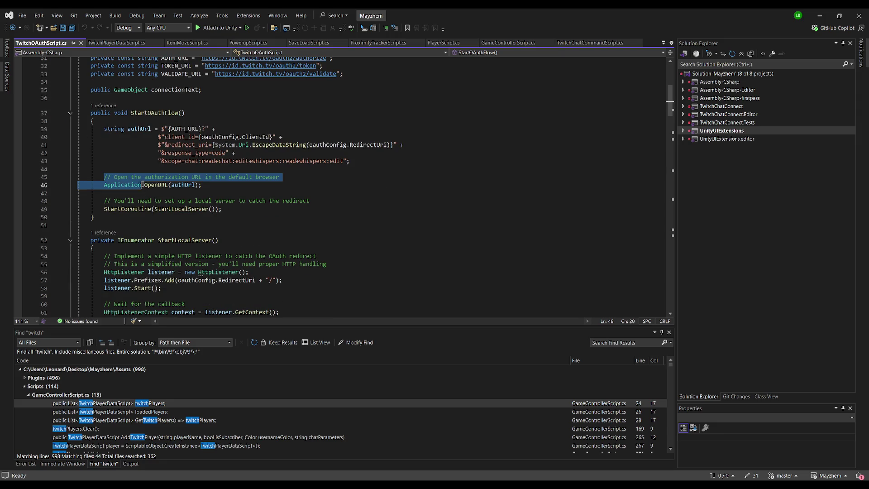
pyautogui.click(204, 188)
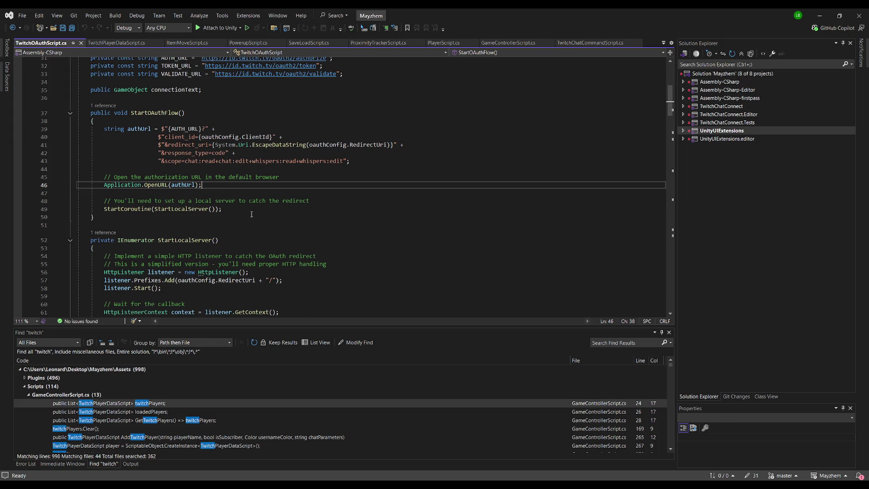
pyautogui.scroll(-3, 252, 214)
pyautogui.scroll(-4, 195, 175)
pyautogui.scroll(-5, 274, 149)
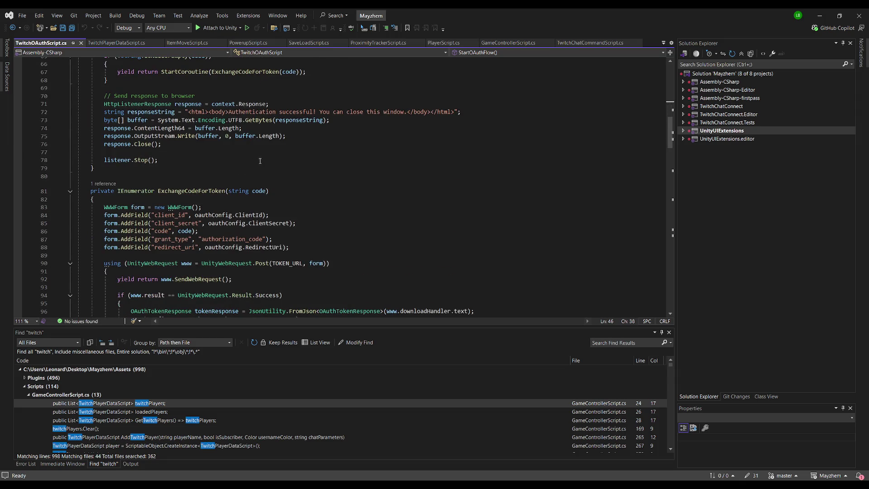
pyautogui.scroll(-2, 262, 162)
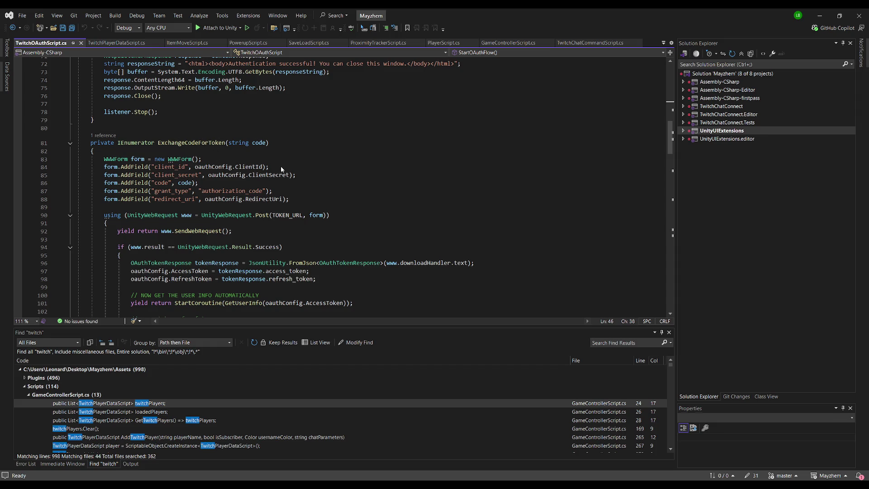
pyautogui.scroll(-9, 343, 170)
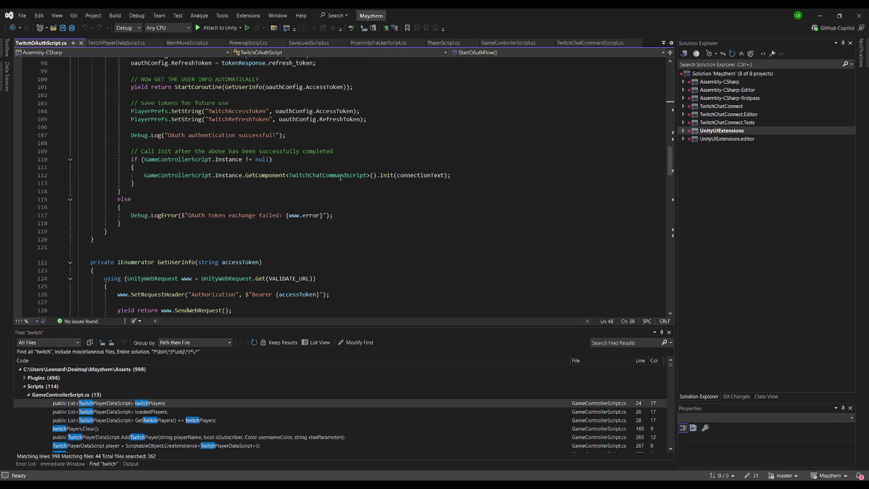
pyautogui.scroll(-2, 340, 177)
pyautogui.scroll(2, 341, 177)
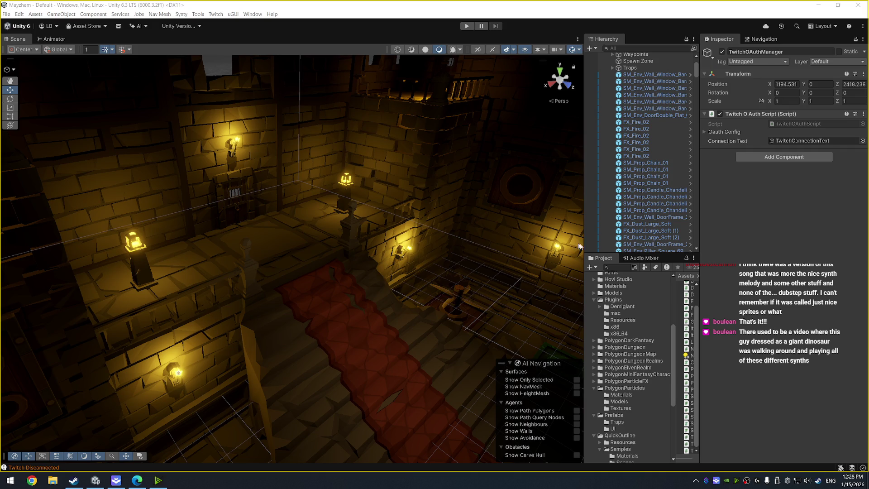
# Step: Enter and exit Play mode, scroll the Hierarchy to the top, then play again
pyautogui.hotkey('ctrl', 'p')
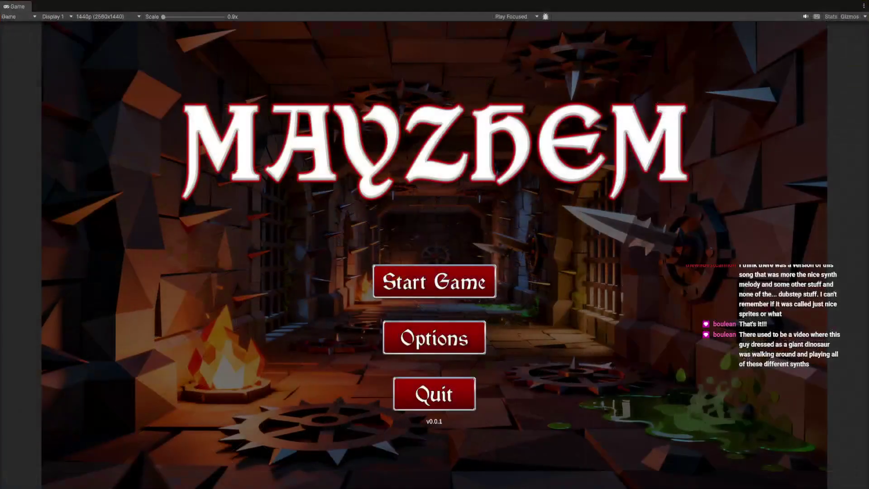
pyautogui.hotkey('ctrl', 'p')
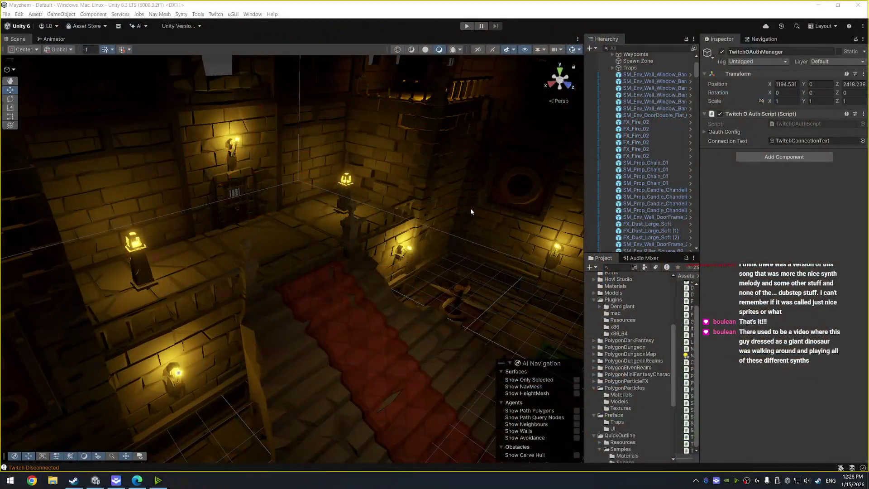
pyautogui.scroll(4, 644, 167)
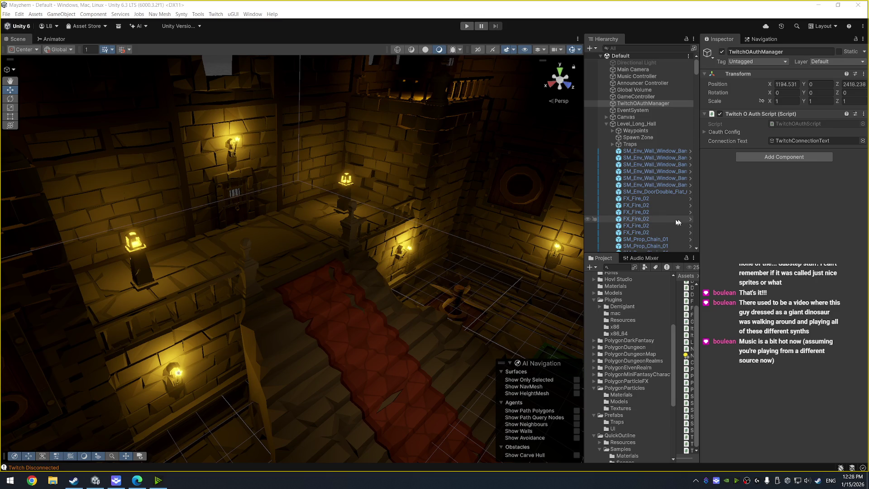
pyautogui.hotkey('ctrl', 'p')
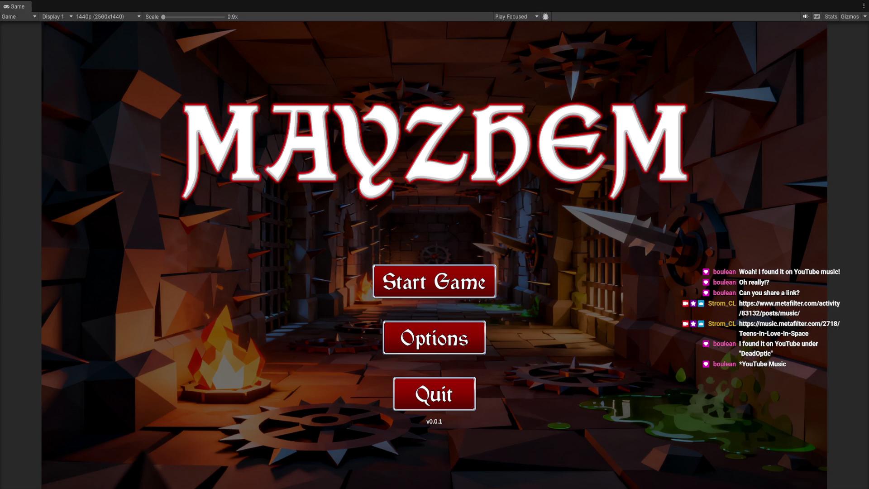
# Step: Stop the running game, run it once more, then stop it to return to the editor
pyautogui.hotkey('ctrl', 'p')
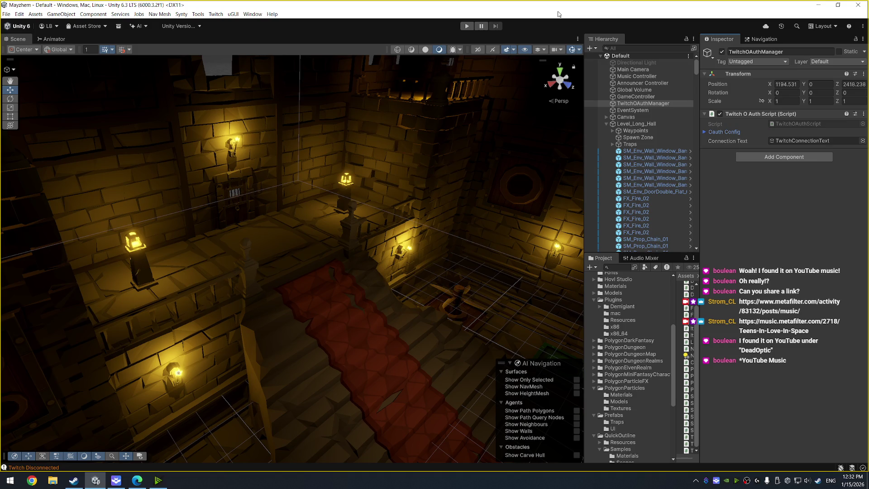
pyautogui.hotkey('ctrl', 'p')
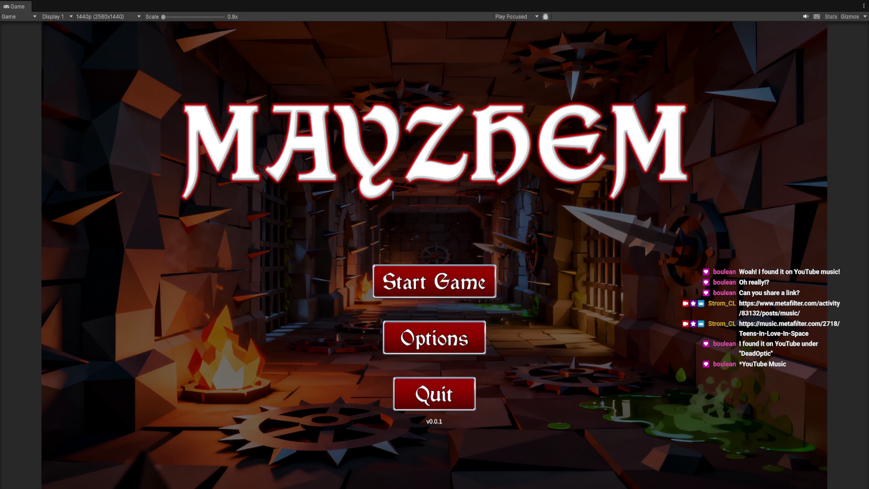
pyautogui.hotkey('ctrl', 'p')
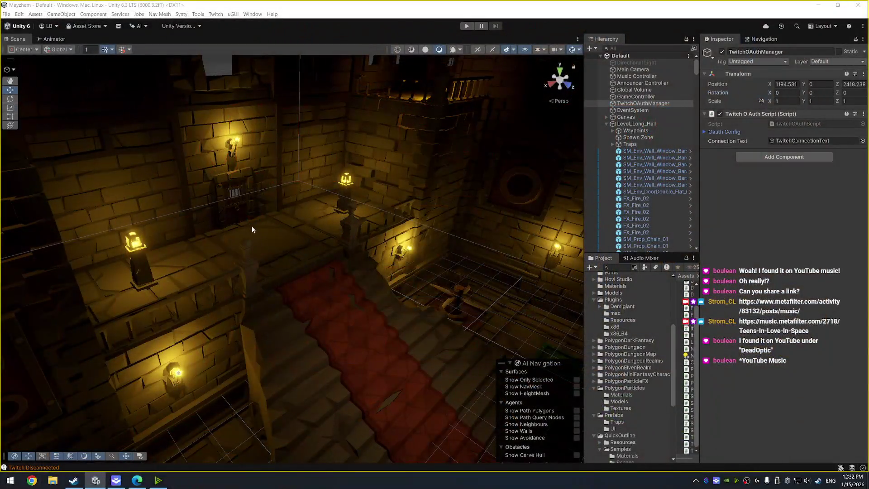
# Step: Search 'unity' in the Windows Start menu and open Unity Hub
pyautogui.click(10, 480)
pyautogui.write('unity')
pyautogui.press('Return')
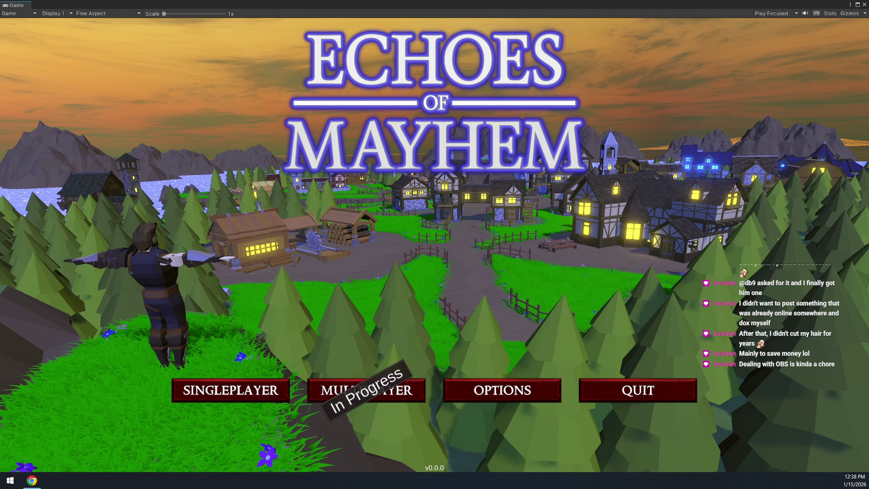
pyautogui.click(32, 480)
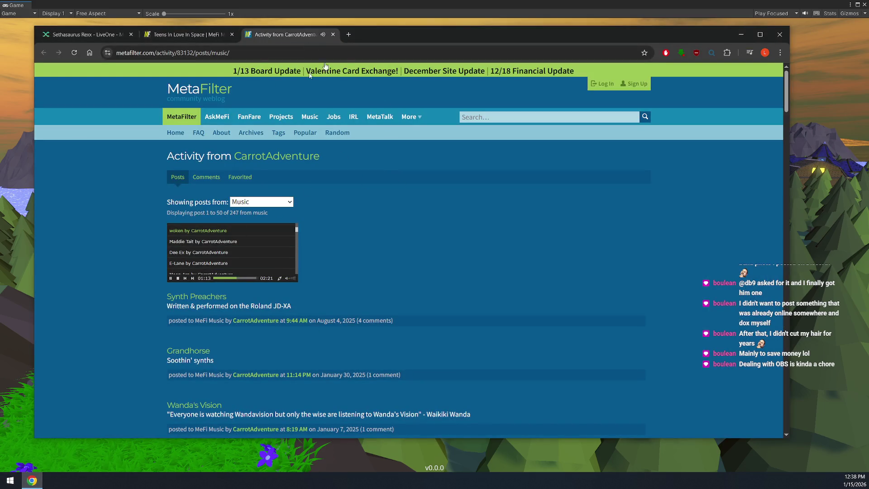
pyautogui.click(741, 34)
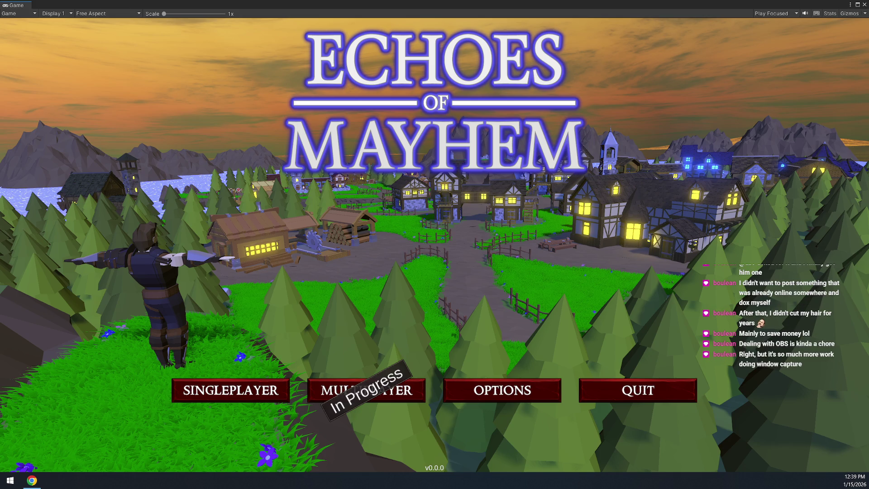
pyautogui.hotkey('ctrl', 'p')
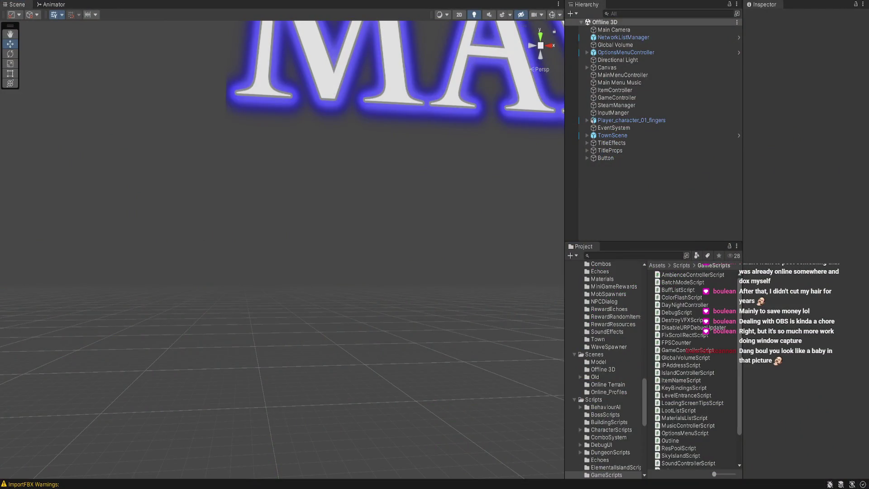
# Step: Frame the TownScene island and orbit to look down on it
pyautogui.scroll(-10, 368, 355)
pyautogui.moveTo(368, 355); pyautogui.dragTo(403, 348)
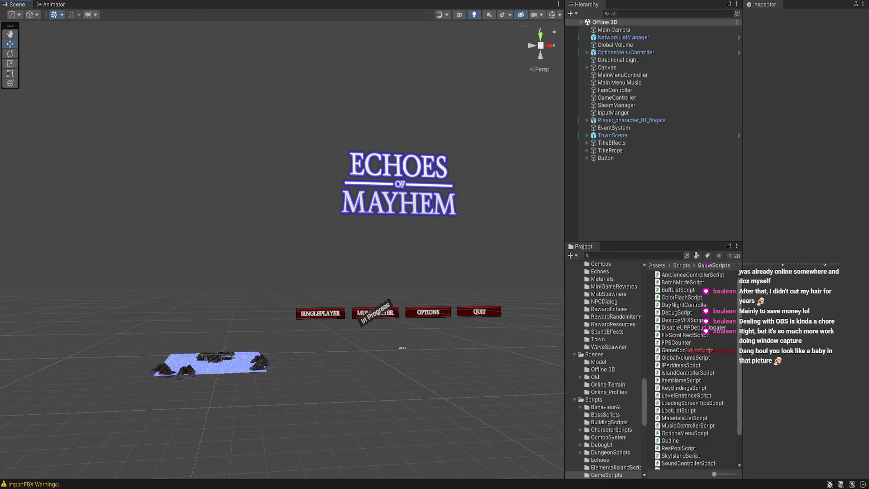
pyautogui.click(211, 362)
pyautogui.press('f')
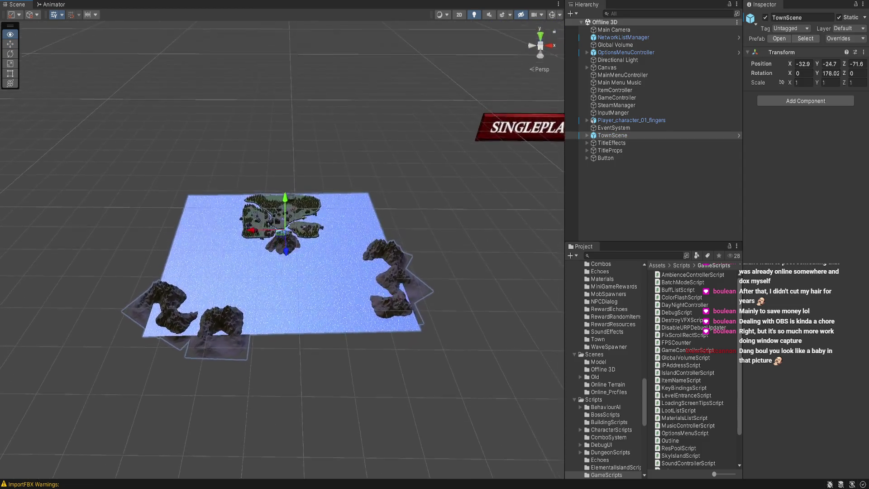
pyautogui.moveTo(281, 272)
pyautogui.mouseDown()
pyautogui.moveTo(258, 181)
pyautogui.moveTo(281, 226)
pyautogui.mouseUp()
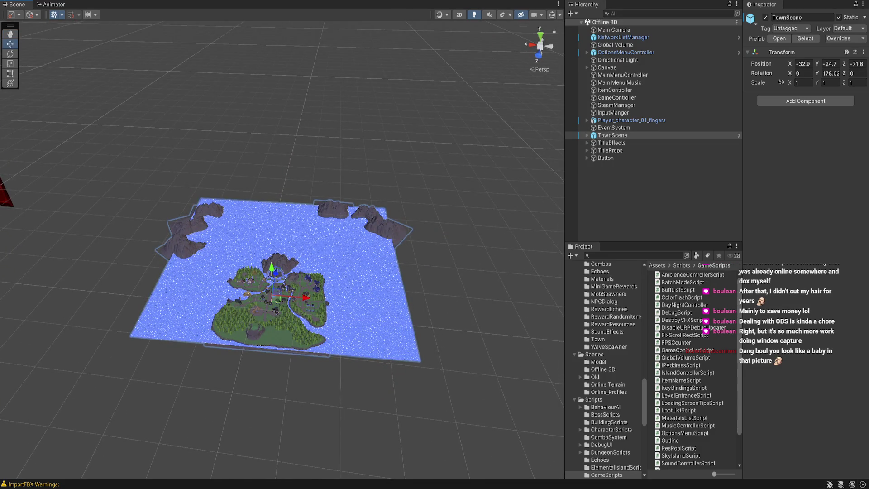
# Step: Frame the portal_land_01 prop, then Player_character_01_fingers, orbiting toward the town
pyautogui.click(249, 292)
pyautogui.press('f')
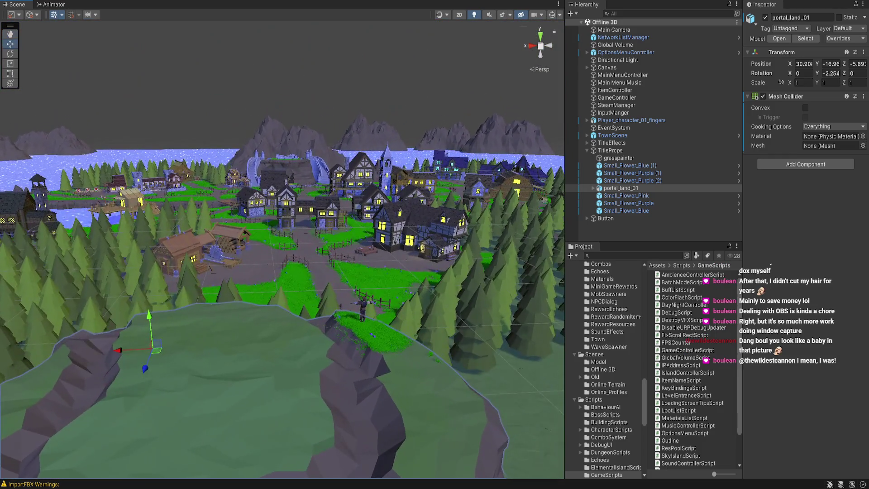
pyautogui.moveTo(280, 245)
pyautogui.mouseDown()
pyautogui.moveTo(272, 235)
pyautogui.moveTo(280, 239)
pyautogui.moveTo(280, 271)
pyautogui.moveTo(307, 244)
pyautogui.moveTo(417, 235)
pyautogui.mouseUp()
pyautogui.click(281, 337)
pyautogui.press('f')
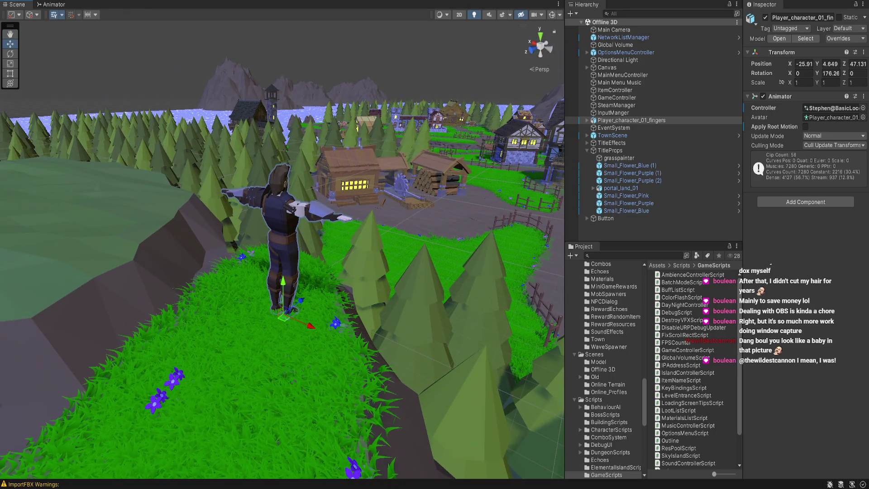
pyautogui.moveTo(380, 240)
pyautogui.mouseDown()
pyautogui.moveTo(344, 239)
pyautogui.moveTo(339, 269)
pyautogui.mouseUp()
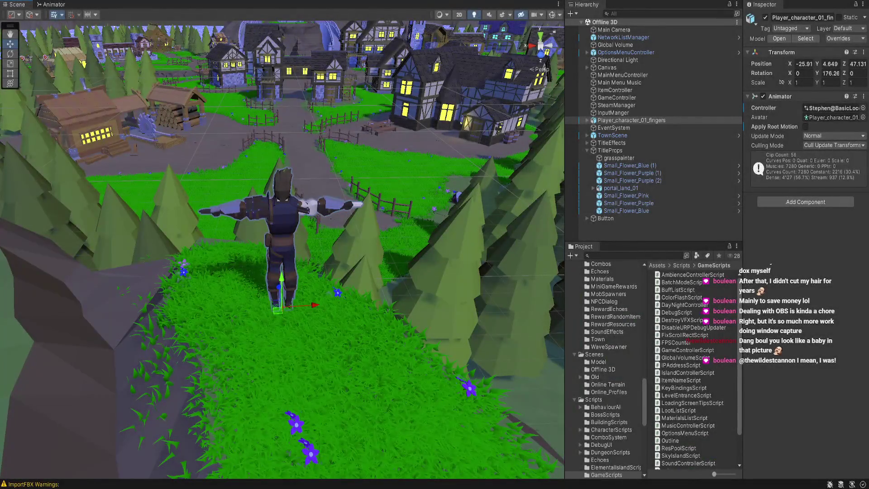
# Step: Preview the FPSCounter script's code in the Inspector, reviewing its Start method
pyautogui.click(675, 342)
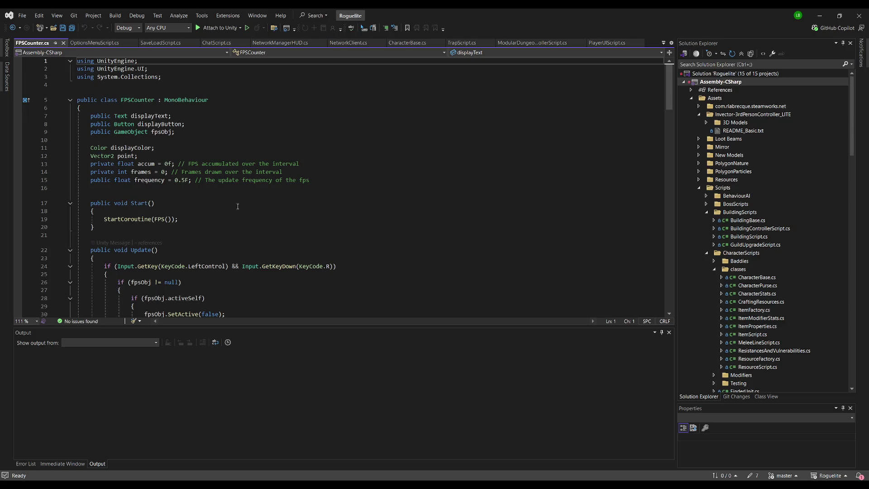
pyautogui.click(164, 201)
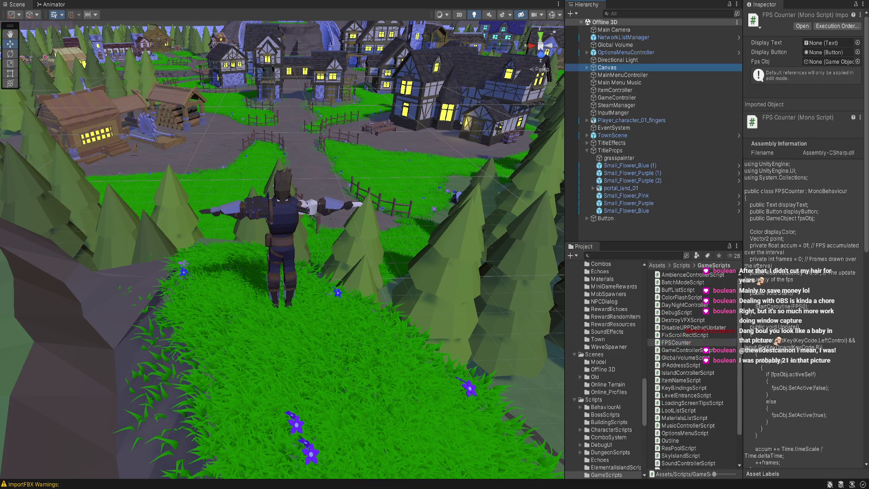
# Step: Expand Canvas > Multiplayer Button and deactivate its Demo Locked overlay object
pyautogui.click(606, 67)
pyautogui.click(587, 67)
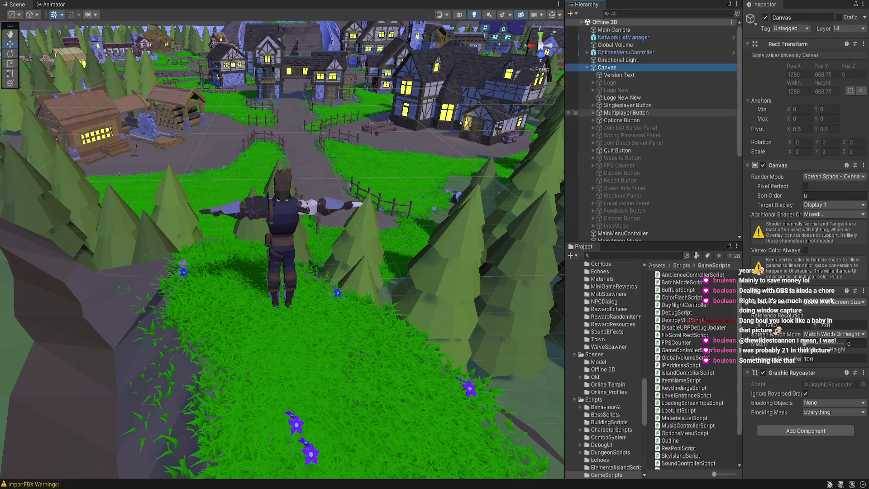
pyautogui.click(626, 113)
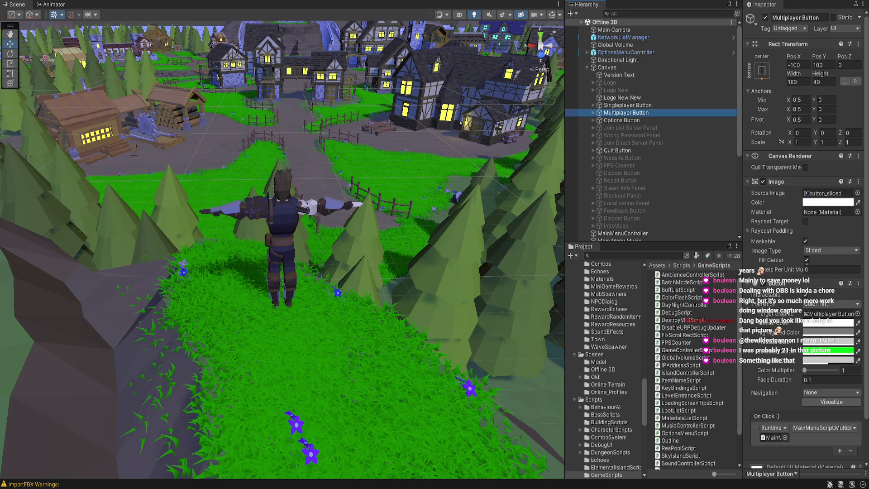
pyautogui.click(593, 113)
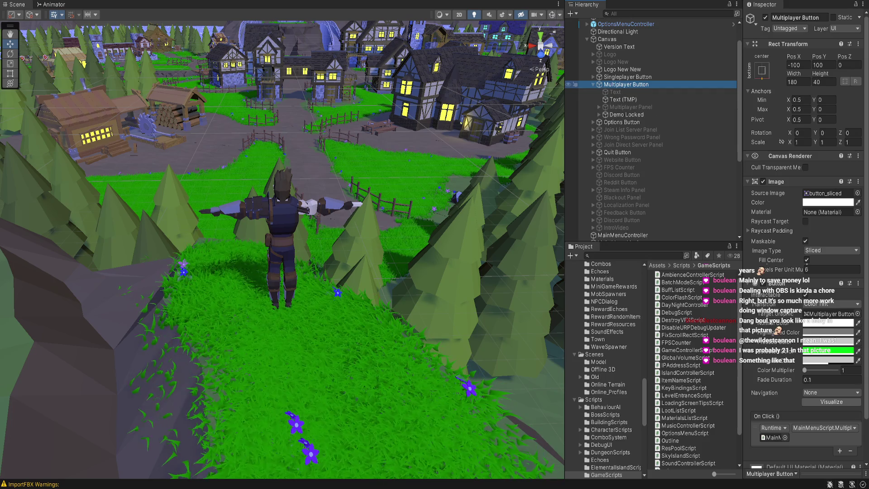
pyautogui.click(626, 115)
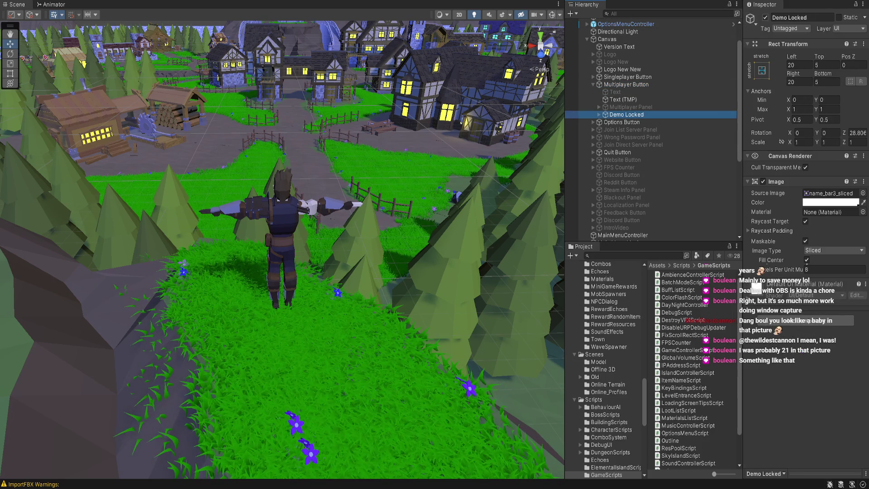
pyautogui.click(764, 17)
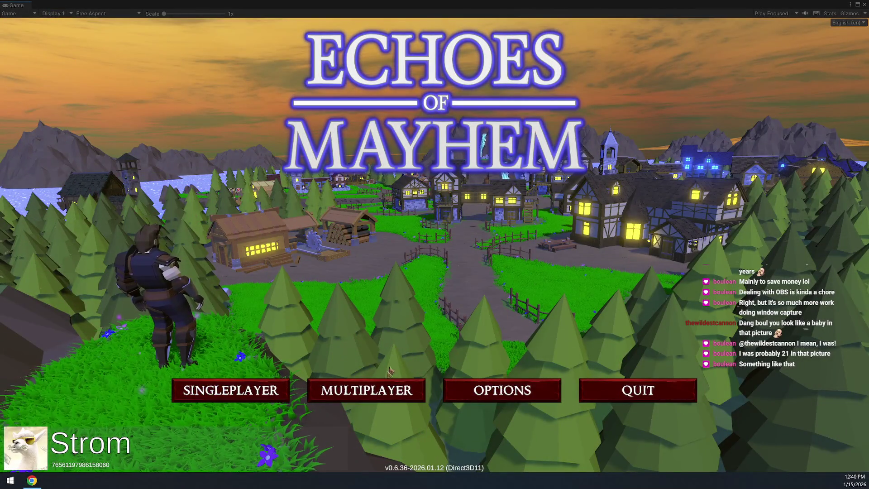
# Step: Open MULTIPLAYER's Host Server / Join Remote options, then the host-server settings
pyautogui.click(371, 393)
pyautogui.click(382, 391)
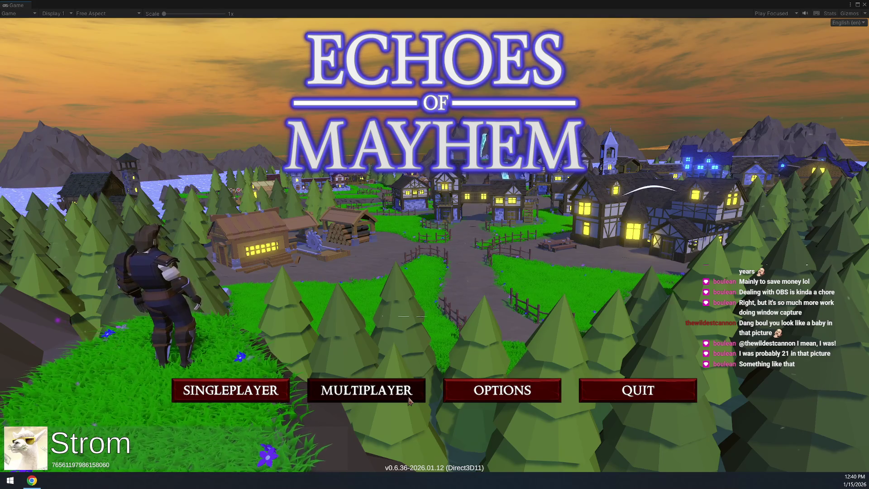
pyautogui.click(374, 394)
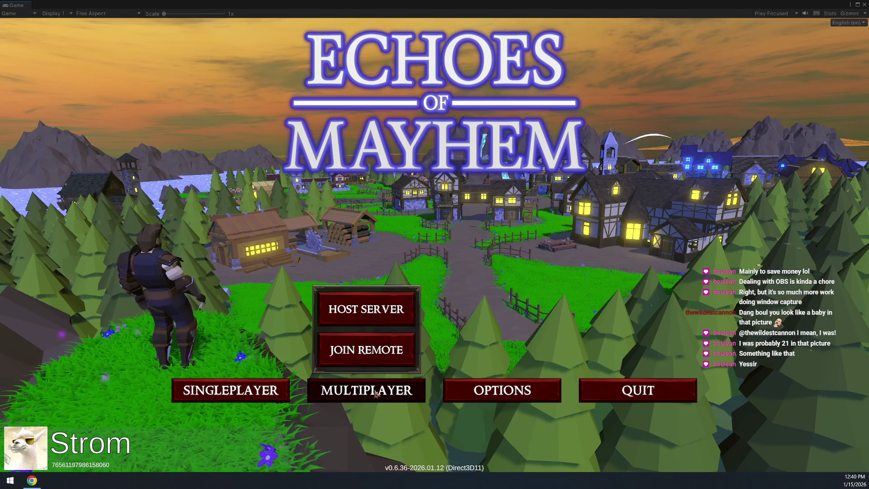
pyautogui.click(397, 311)
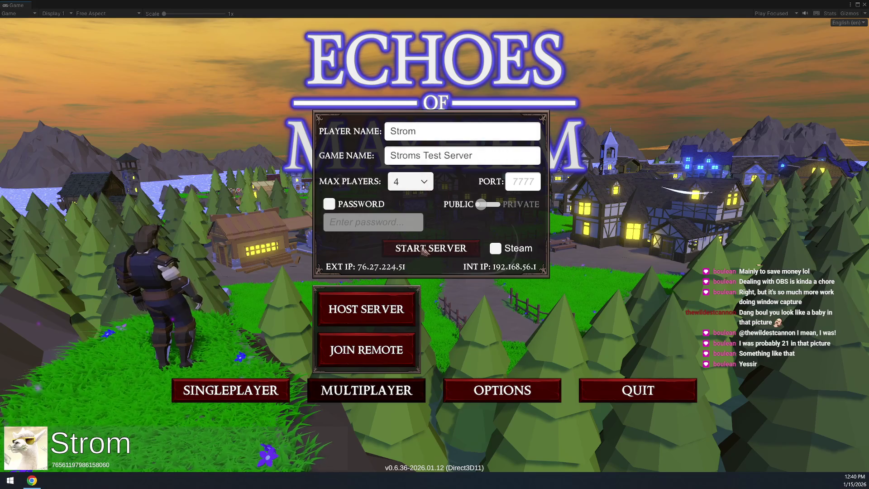
# Step: Check the Join Remote server browser, then return to the host settings (4 players, port 7777)
pyautogui.click(391, 397)
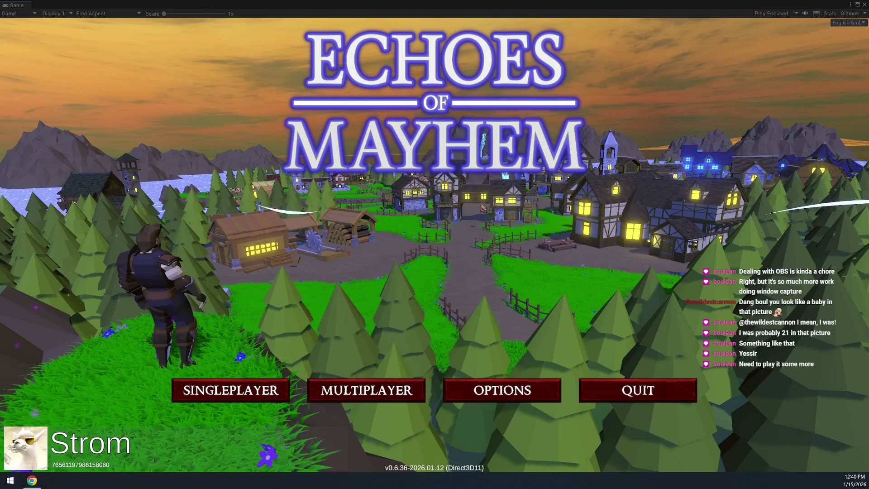
pyautogui.click(392, 399)
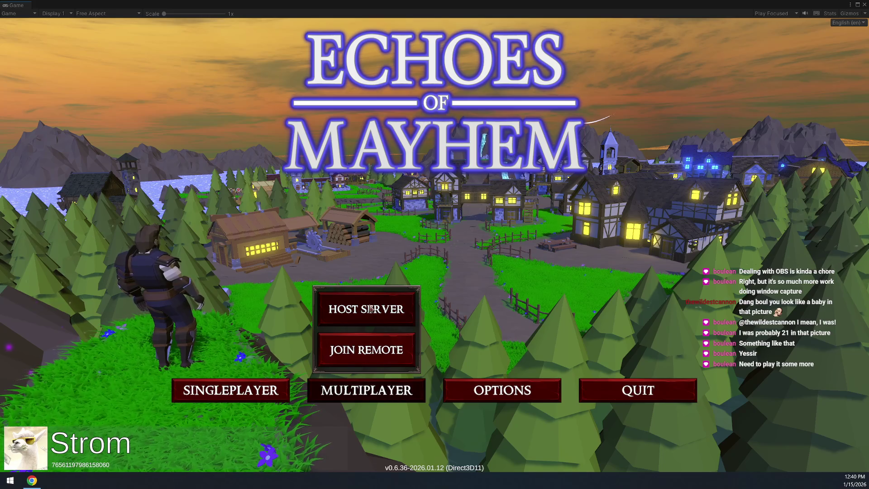
pyautogui.click(407, 310)
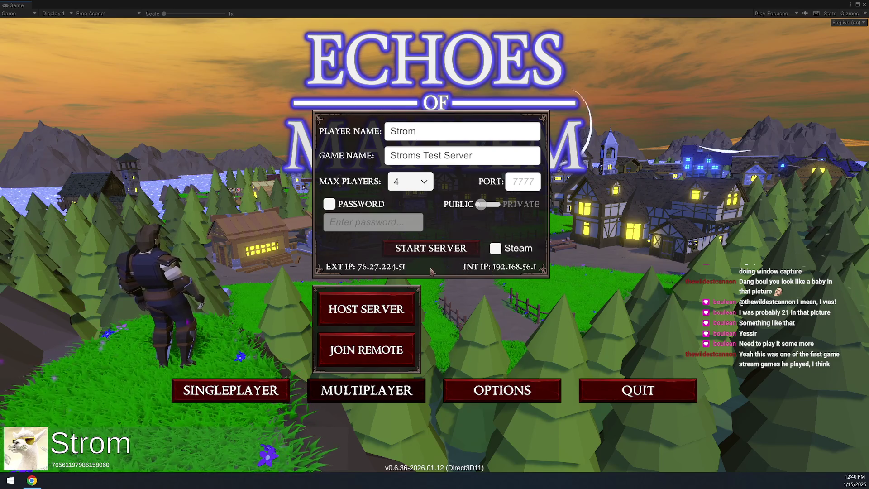
pyautogui.click(382, 354)
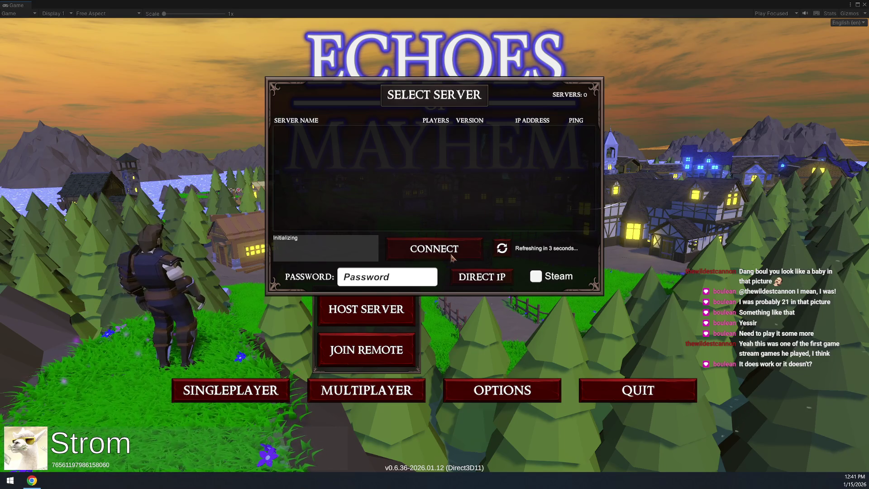
pyautogui.click(392, 318)
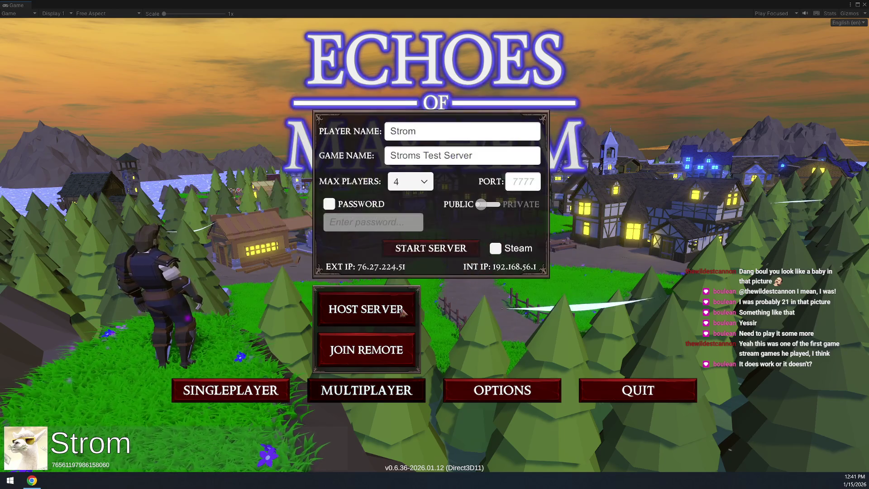
pyautogui.click(379, 312)
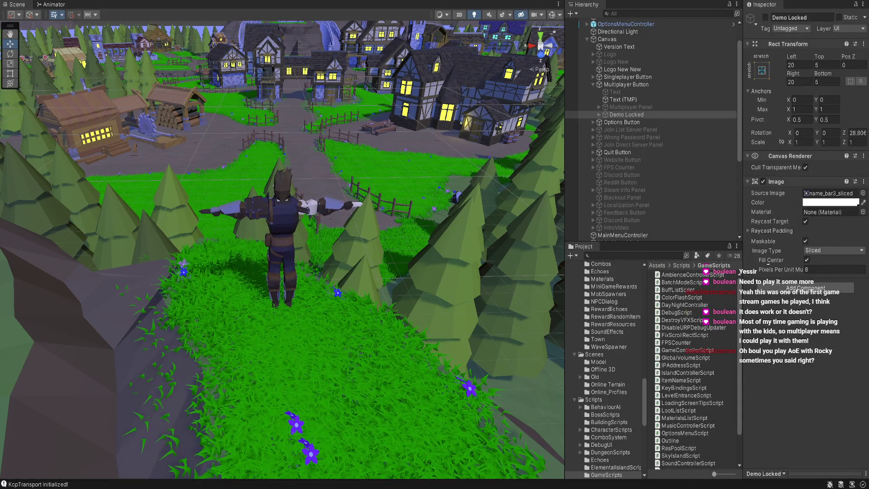
# Step: Scroll down the Project window's folder tree toward the Scenes folder
pyautogui.scroll(-3, 603, 370)
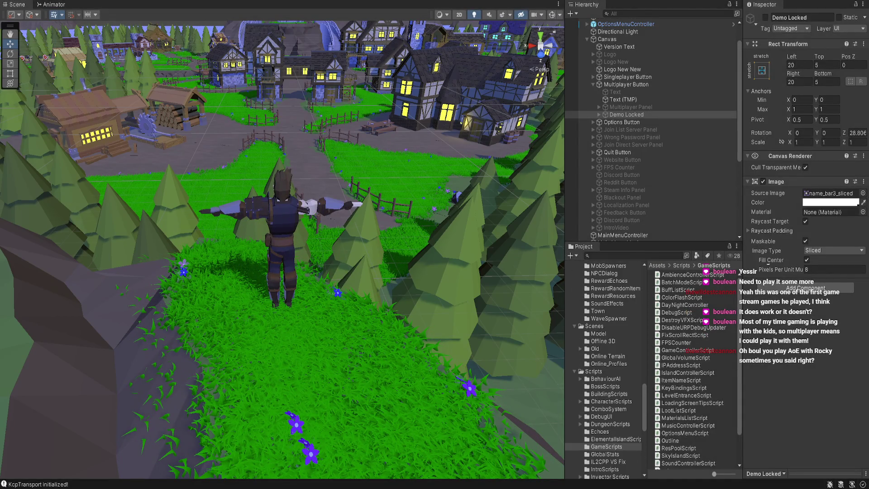
# Step: Open the Online Terrain scene asset from the Assets > Scenes folder
pyautogui.click(594, 326)
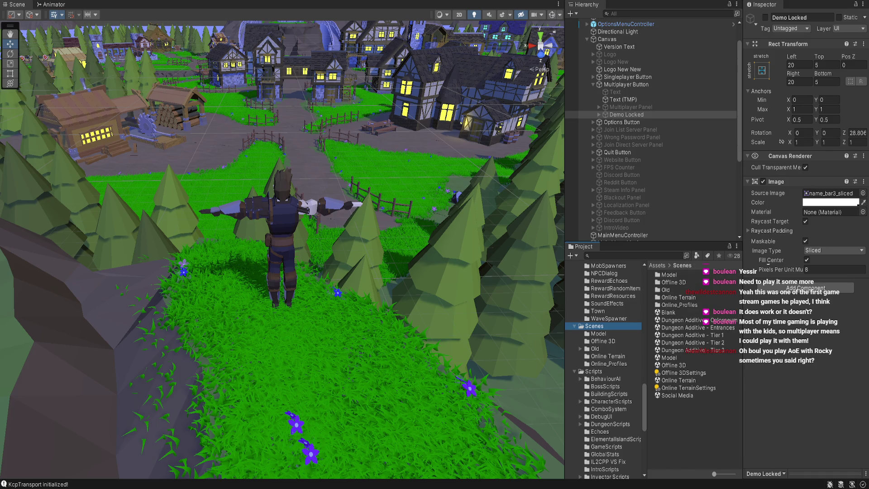
pyautogui.click(678, 380)
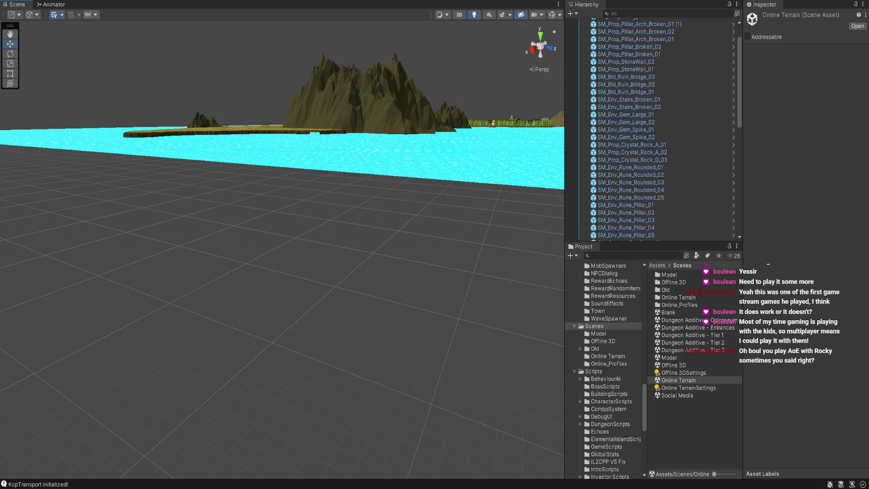
# Step: Frame the ruined bridge over the lava and a fir tree, then orbit out to an island overview
pyautogui.doubleClick(626, 84)
pyautogui.scroll(-10, 282, 250)
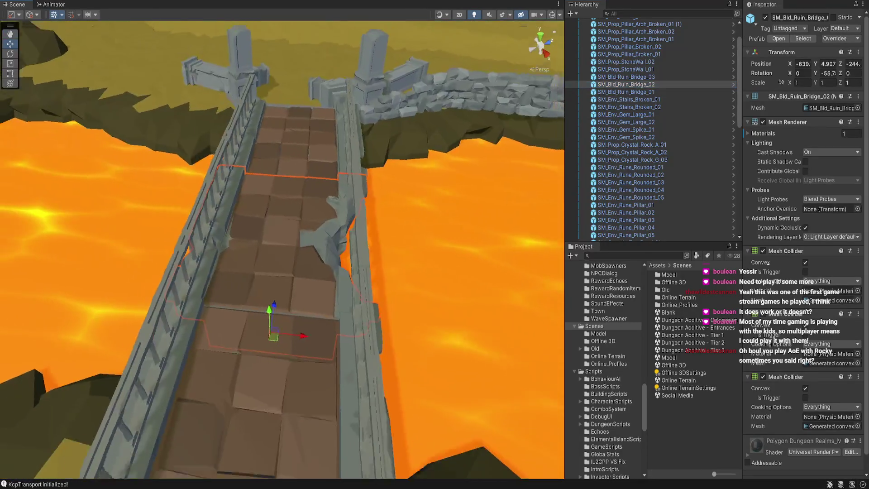
pyautogui.hotkey('ctrl', 'z')
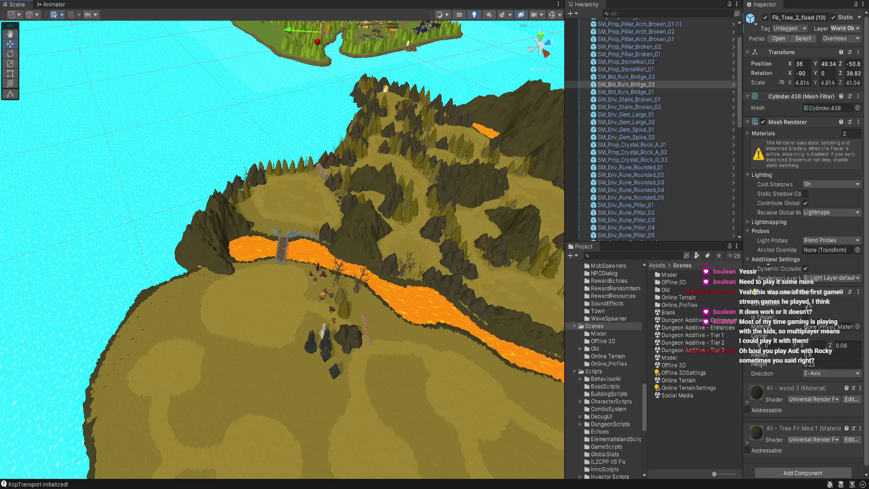
pyautogui.press('f')
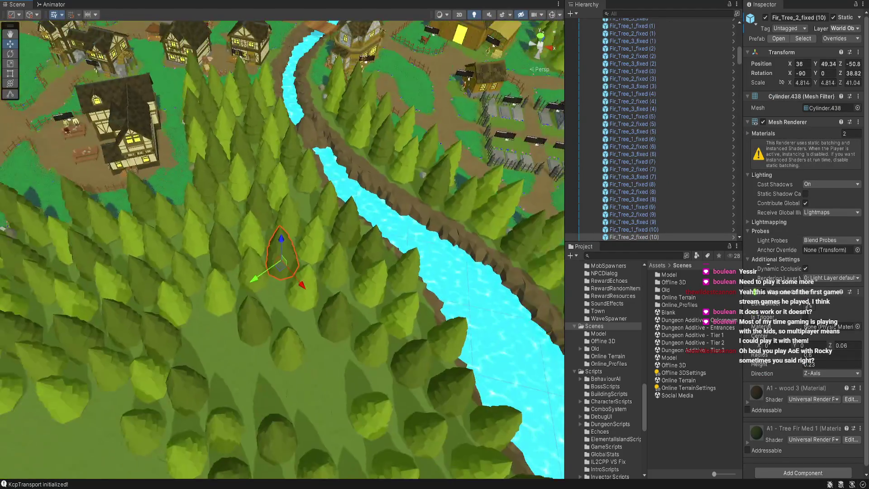
pyautogui.scroll(-10, 282, 250)
pyautogui.moveTo(282, 250)
pyautogui.mouseDown()
pyautogui.moveTo(380, 242)
pyautogui.moveTo(386, 272)
pyautogui.moveTo(361, 256)
pyautogui.mouseUp()
pyautogui.scroll(3, 283, 250)
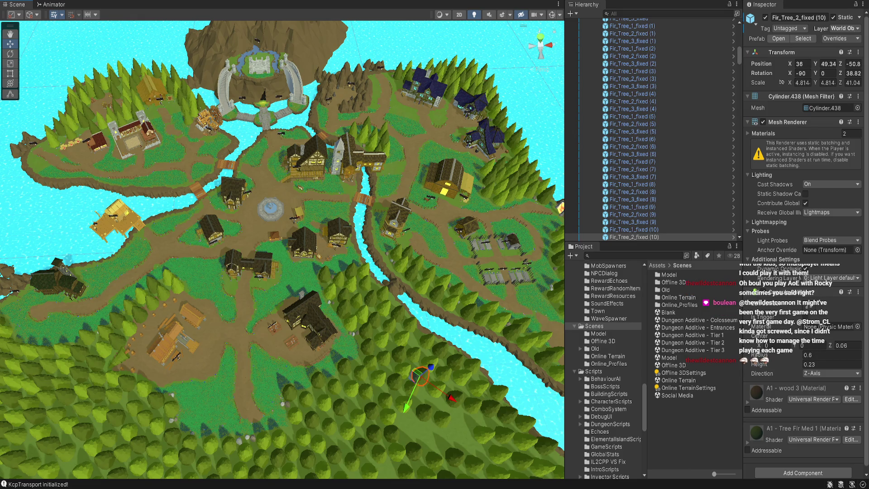
pyautogui.scroll(5, 282, 250)
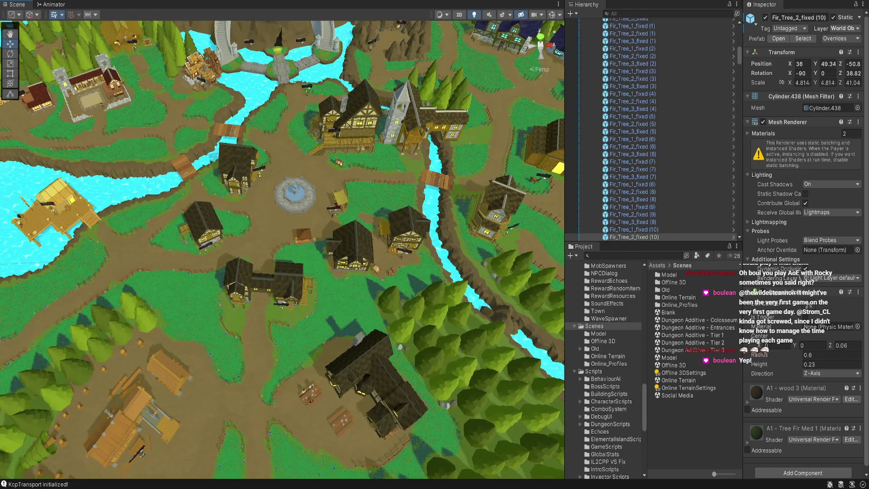
# Step: Frame the village merchant tent and the portal island, looking down on the portal
pyautogui.click(302, 234)
pyautogui.press('f')
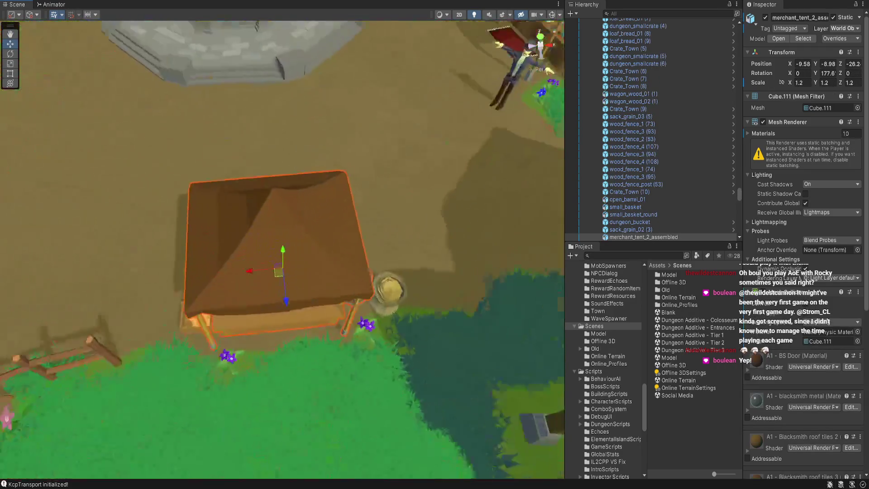
pyautogui.scroll(-3, 282, 249)
pyautogui.scroll(-5, 282, 250)
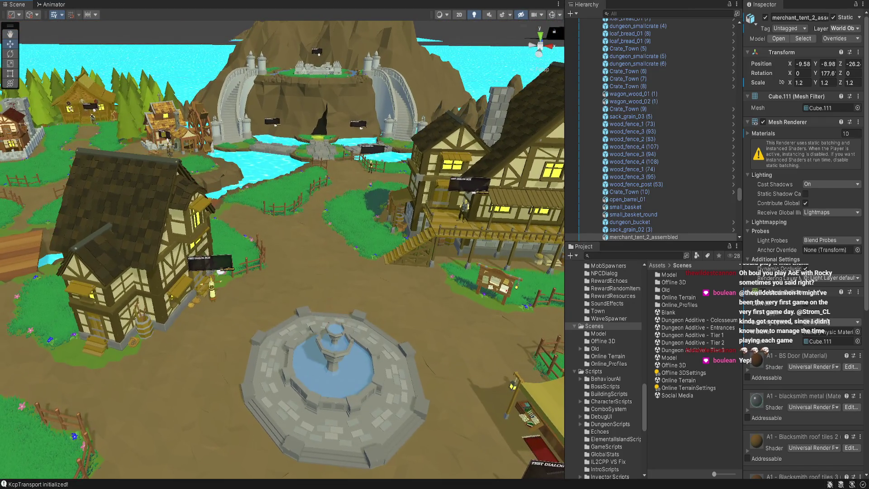
pyautogui.click(316, 114)
pyautogui.press('f')
pyautogui.scroll(2, 282, 250)
pyautogui.moveTo(282, 250); pyautogui.dragTo(283, 317)
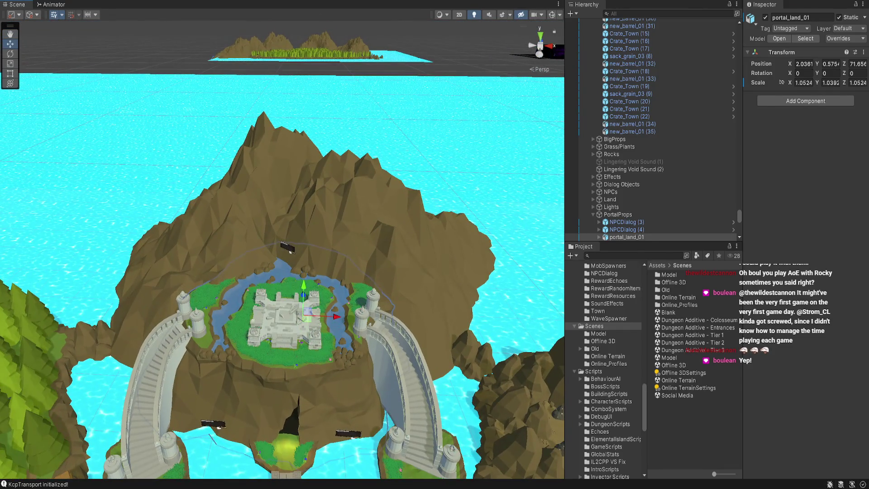
# Step: Frame a fir on the forested slope, survey the trails and coastline, and select the fountain
pyautogui.click(54, 344)
pyautogui.press('f')
pyautogui.scroll(-5, 283, 250)
pyautogui.moveTo(282, 250); pyautogui.dragTo(282, 295)
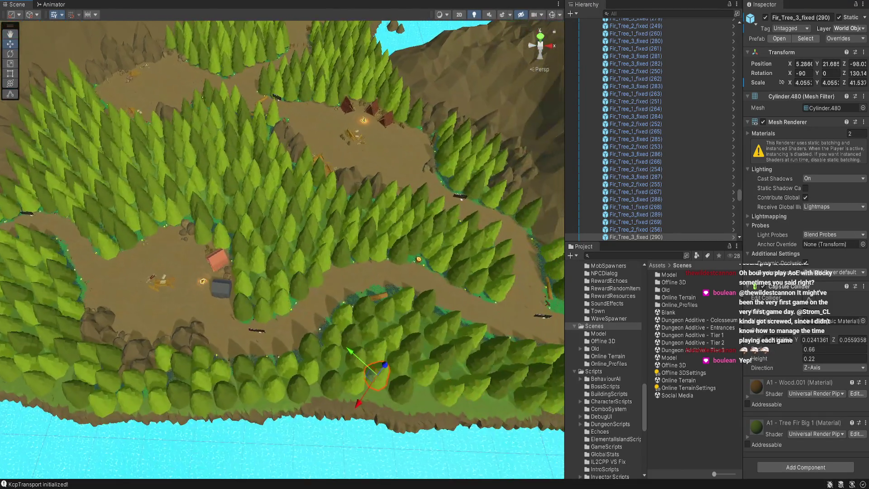
pyautogui.moveTo(283, 250); pyautogui.dragTo(124, 249)
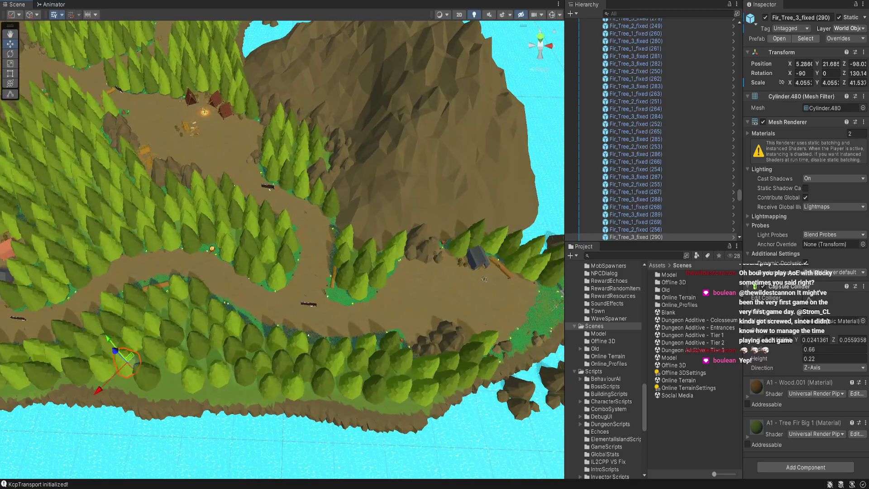
pyautogui.moveTo(282, 250)
pyautogui.mouseDown()
pyautogui.moveTo(418, 339)
pyautogui.moveTo(428, 425)
pyautogui.mouseUp()
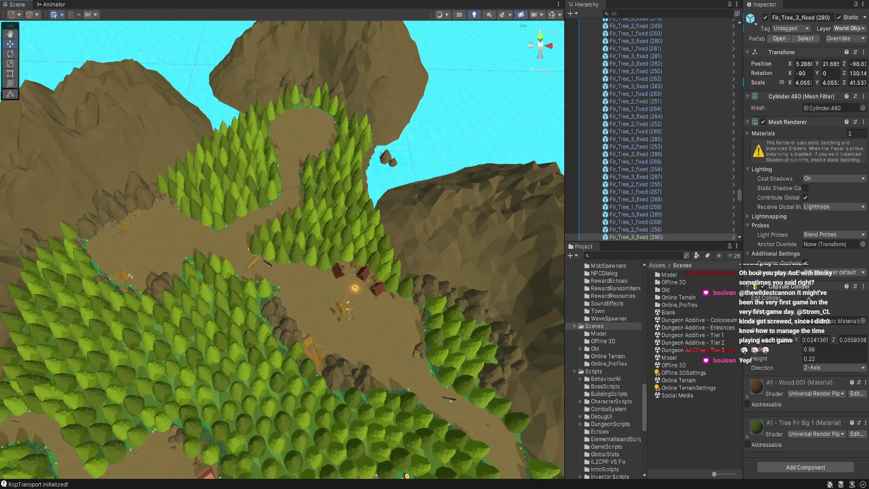
pyautogui.moveTo(282, 250)
pyautogui.mouseDown()
pyautogui.moveTo(283, 136)
pyautogui.moveTo(282, 281)
pyautogui.mouseUp()
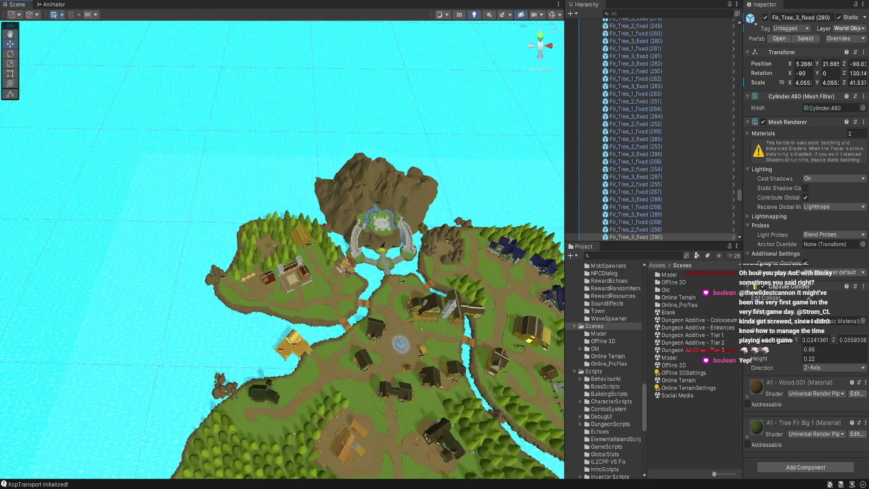
pyautogui.click(400, 344)
# Step: Frame hub2_fountain_01, then pan, tilt and zoom out over the whole town island
pyautogui.press('f')
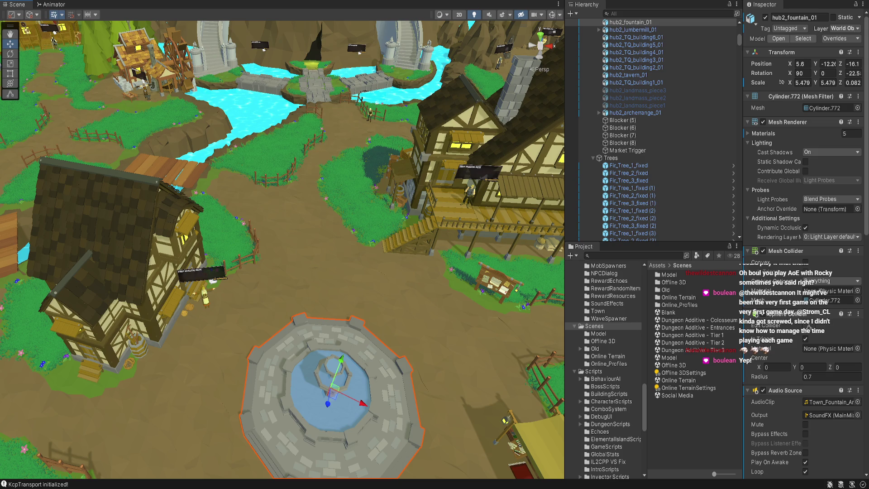
pyautogui.scroll(-10, 282, 249)
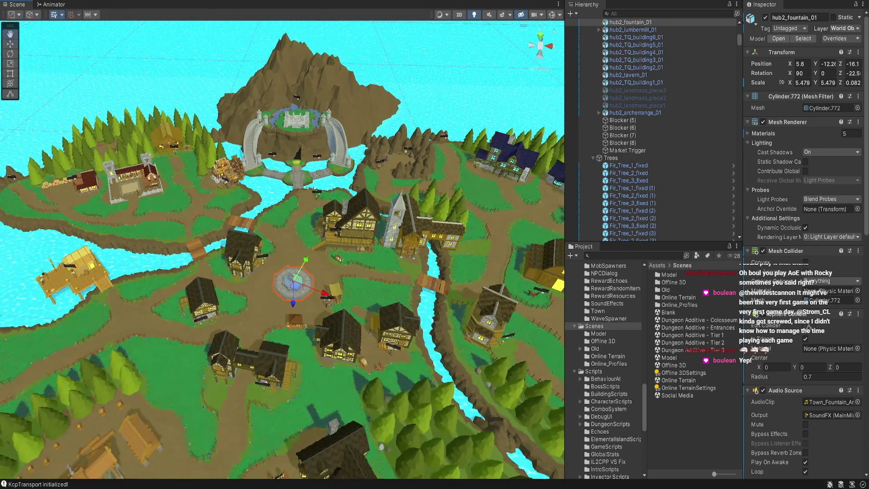
pyautogui.moveTo(292, 283); pyautogui.dragTo(286, 196)
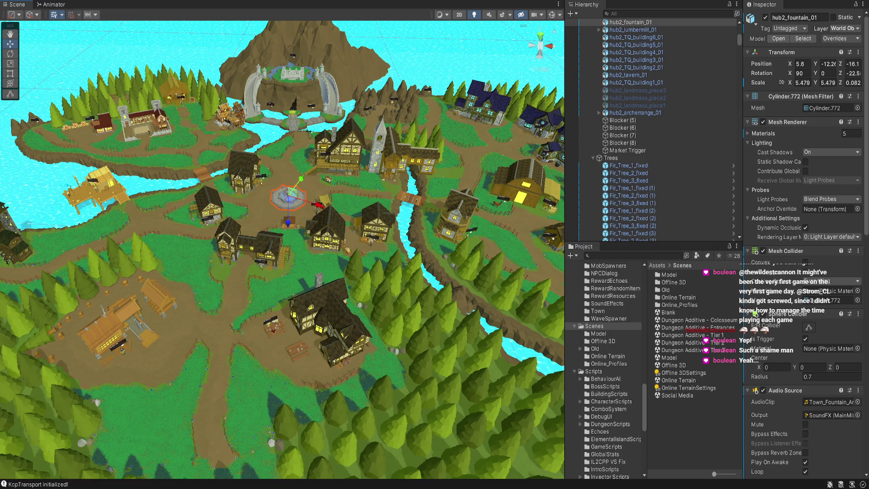
pyautogui.moveTo(283, 249); pyautogui.dragTo(271, 217)
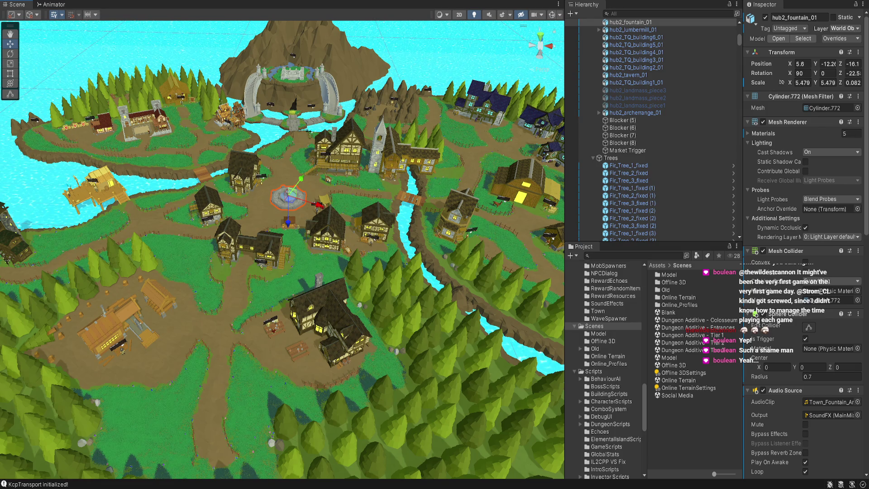
pyautogui.scroll(-5, 283, 249)
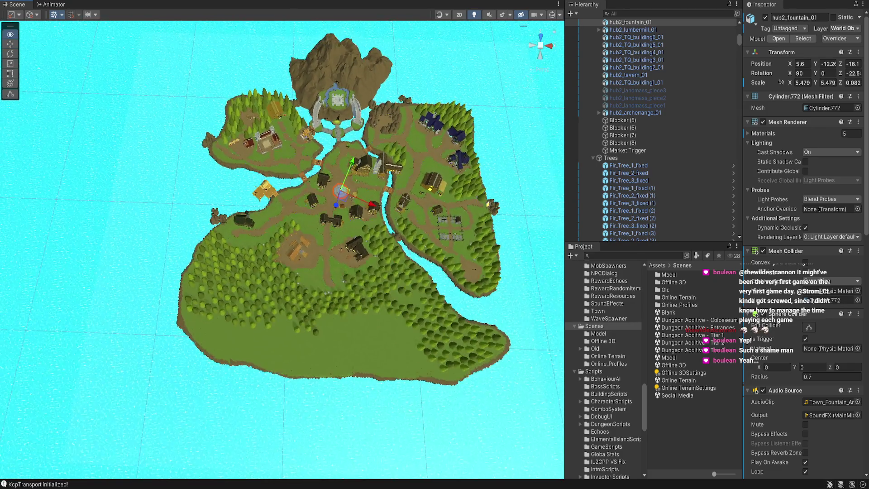
pyautogui.moveTo(282, 249)
pyautogui.mouseDown()
pyautogui.moveTo(135, 303)
pyautogui.moveTo(149, 299)
pyautogui.mouseUp()
# Step: Fly the Scene view across to the fire island and close in over it
pyautogui.press('Up')
pyautogui.press('Right')
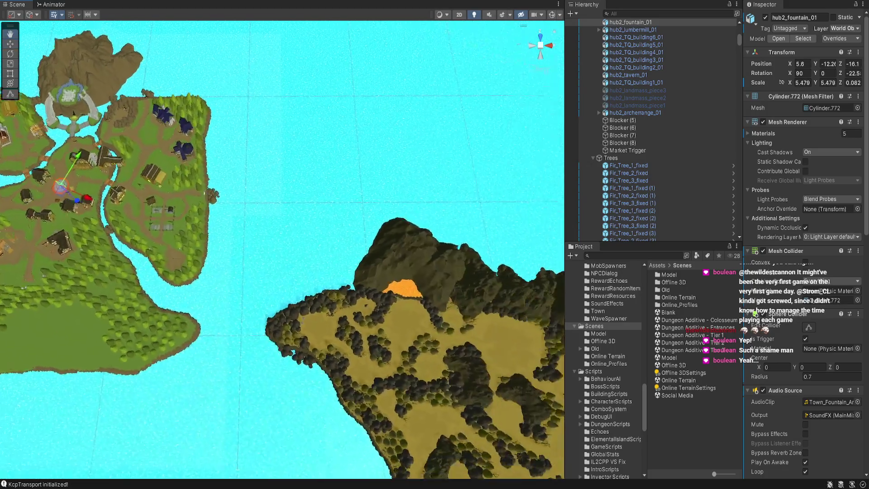
pyautogui.press('Down')
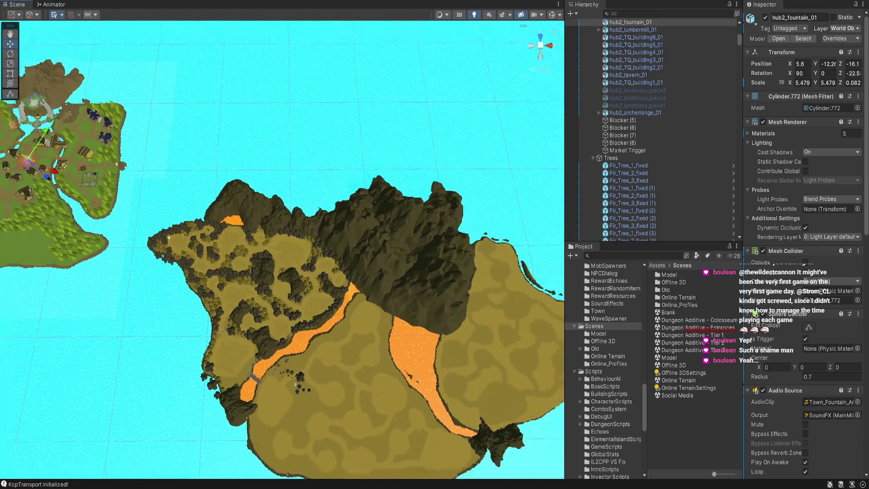
pyautogui.press('Up')
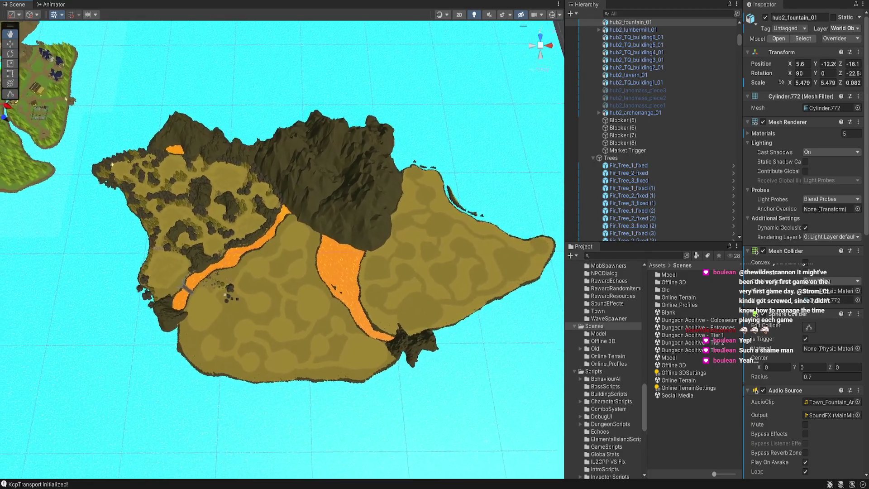
pyautogui.press('Up')
pyautogui.press('Left')
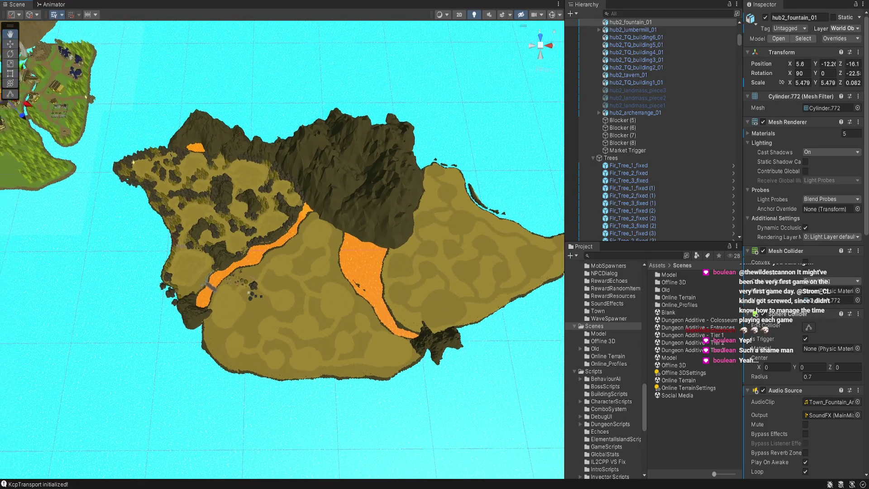
pyautogui.press('Up')
pyautogui.press('Right')
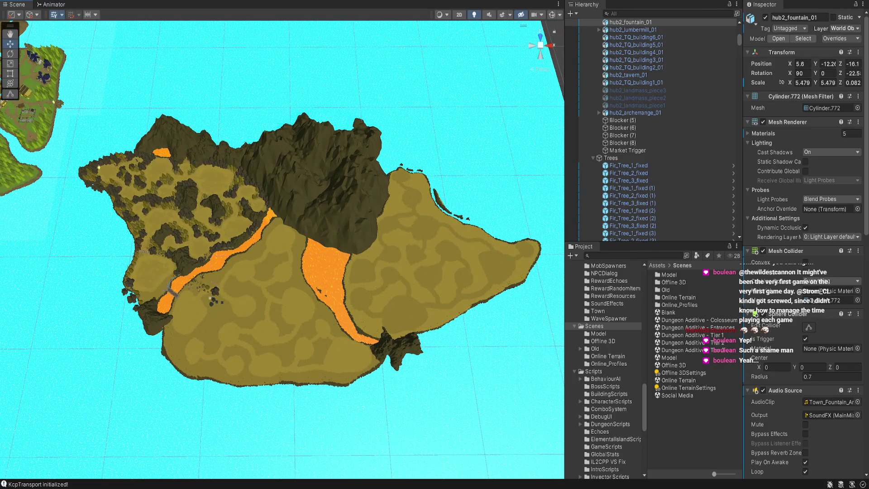
pyautogui.press('Up')
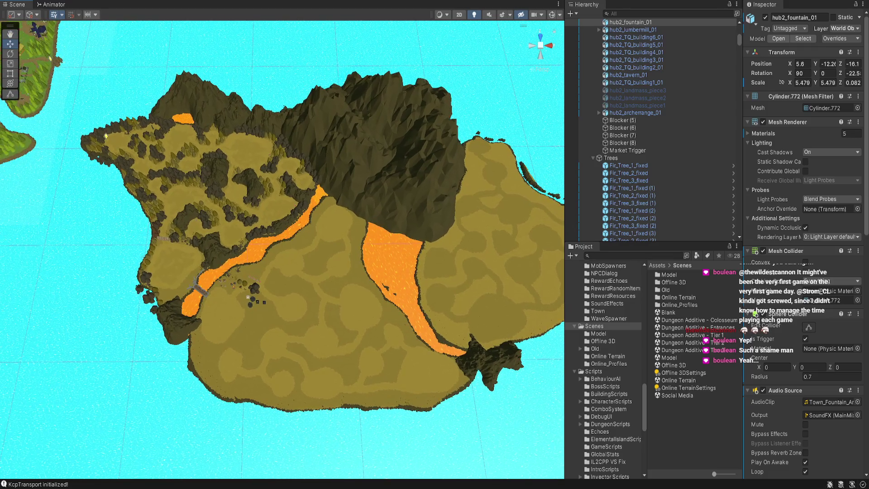
# Step: Frame a rock pile, orbit past the glowing portal, and select the SM_Env_Rune_Rounded_02 (1) stone
pyautogui.click(100, 133)
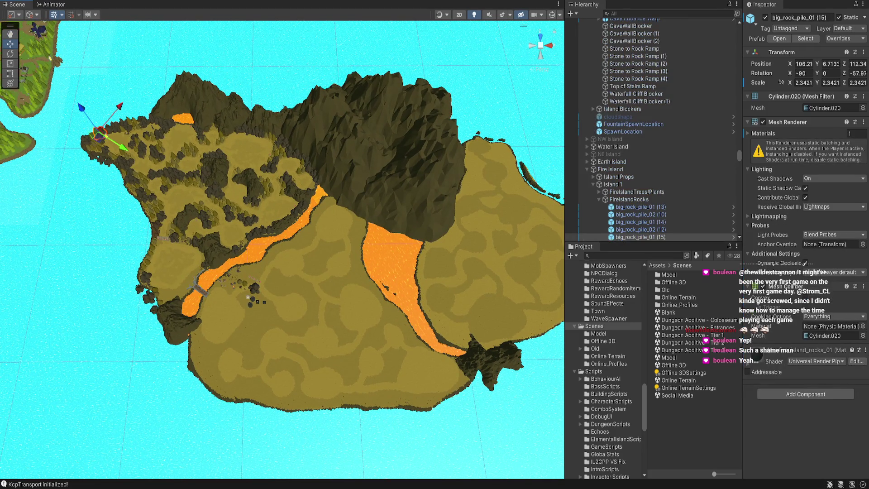
pyautogui.press('f')
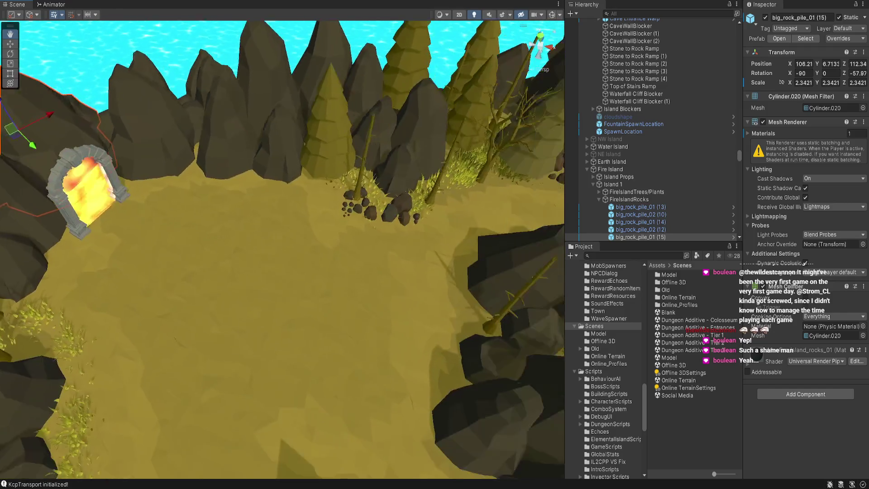
pyautogui.moveTo(283, 249)
pyautogui.mouseDown()
pyautogui.moveTo(233, 239)
pyautogui.moveTo(222, 248)
pyautogui.mouseUp()
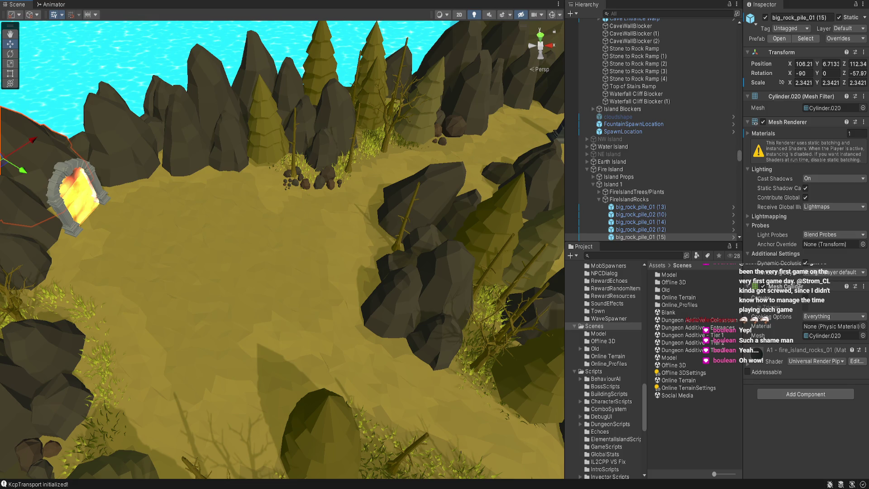
pyautogui.moveTo(280, 249)
pyautogui.mouseDown()
pyautogui.moveTo(185, 188)
pyautogui.moveTo(204, 213)
pyautogui.mouseUp()
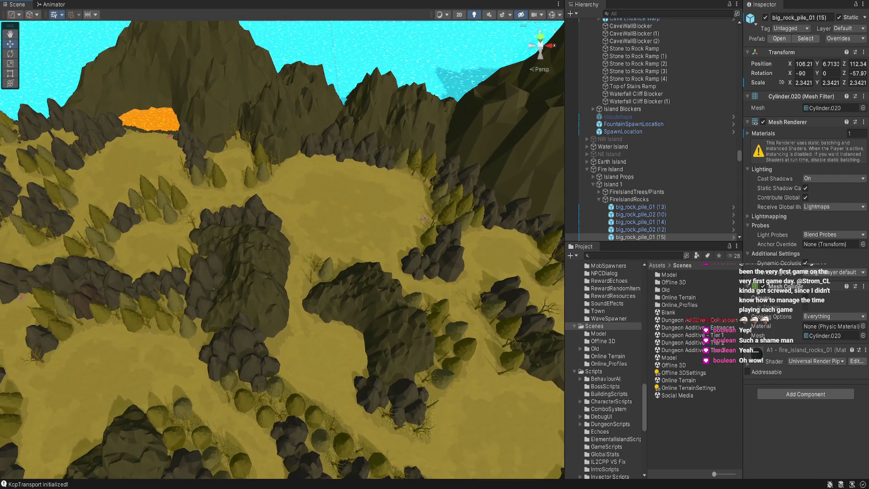
pyautogui.click(423, 219)
pyautogui.scroll(3, 424, 219)
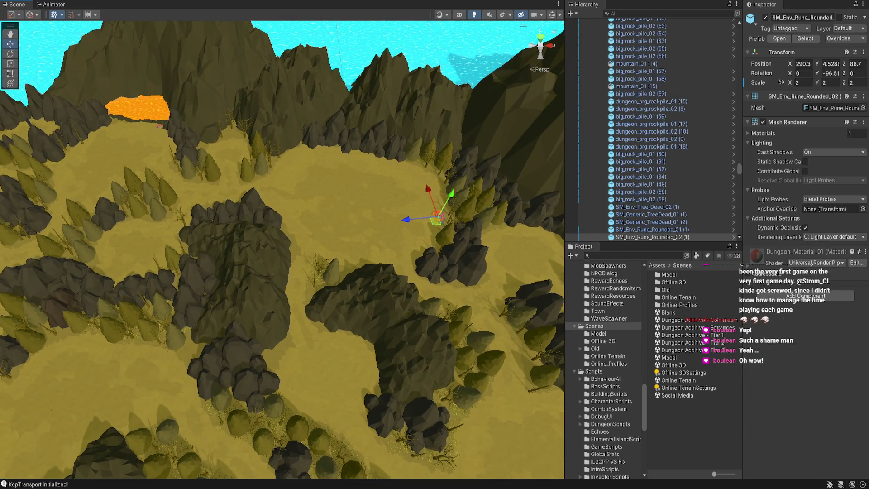
# Step: Fly to the cliff beside the lava and frame the mountain_02 (2) mountain
pyautogui.press('w')
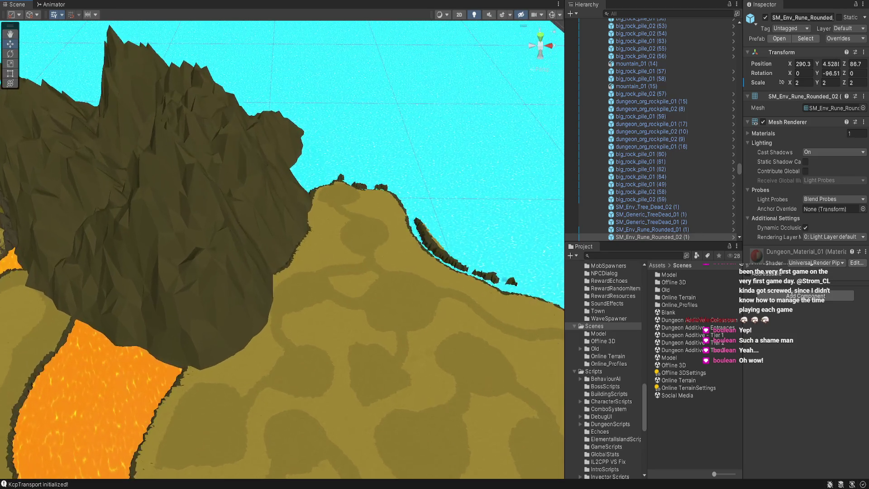
pyautogui.click(154, 190)
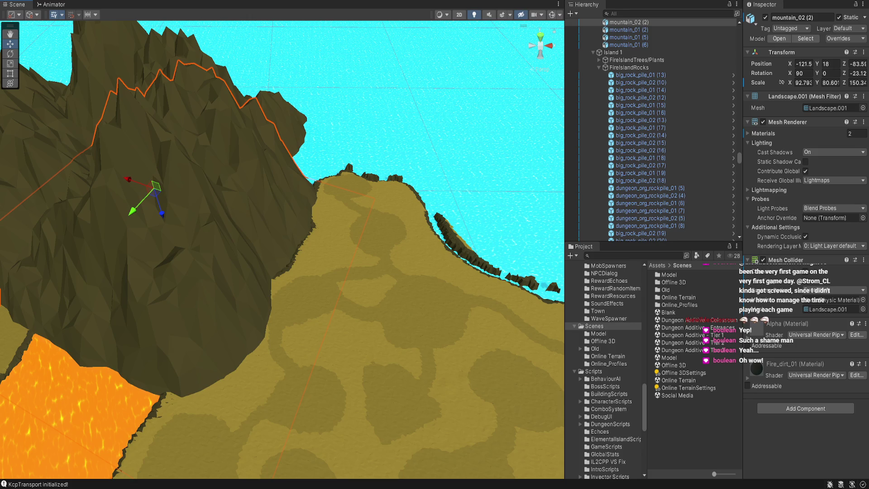
pyautogui.press('f')
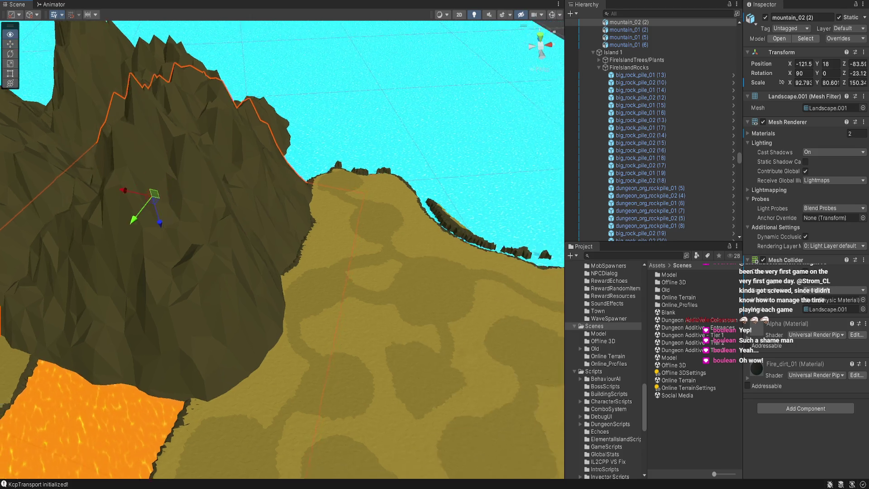
# Step: Zoom out to show both islands together and select the fire island's Island 1 ground
pyautogui.scroll(-10, 282, 249)
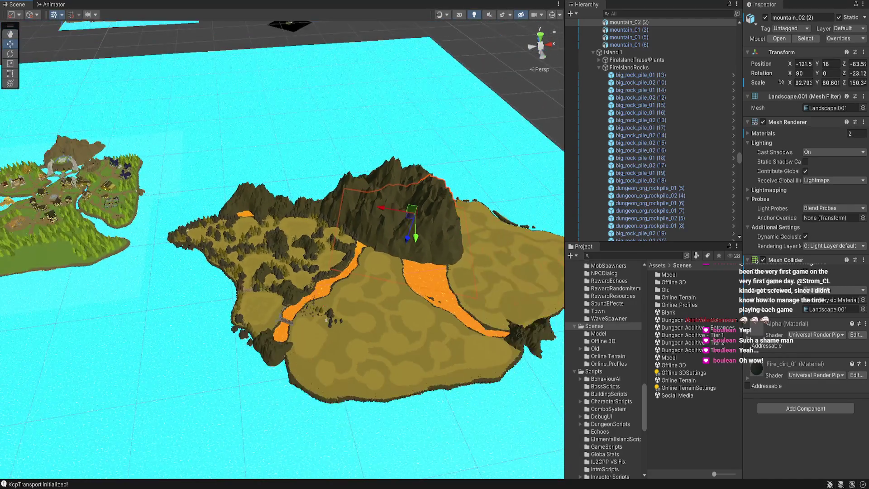
pyautogui.keyDown('alt'); pyautogui.moveTo(282, 250); pyautogui.dragTo(283, 226); pyautogui.keyUp('alt')
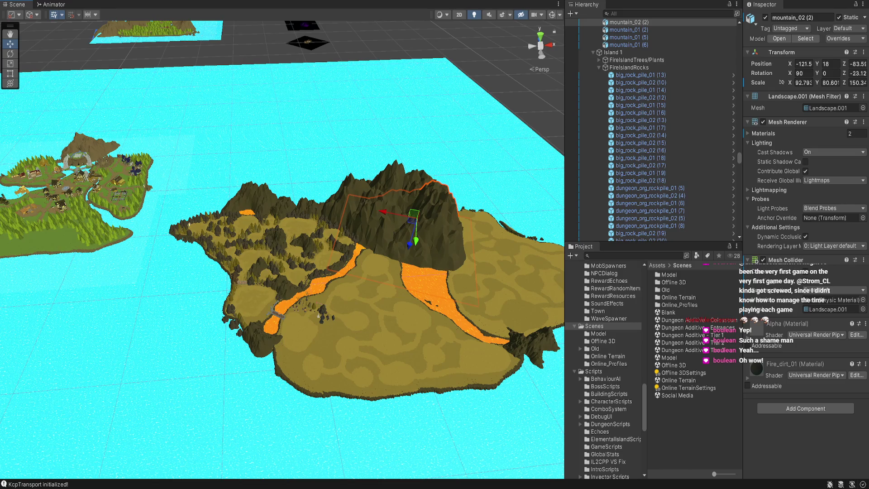
pyautogui.scroll(-5, 283, 250)
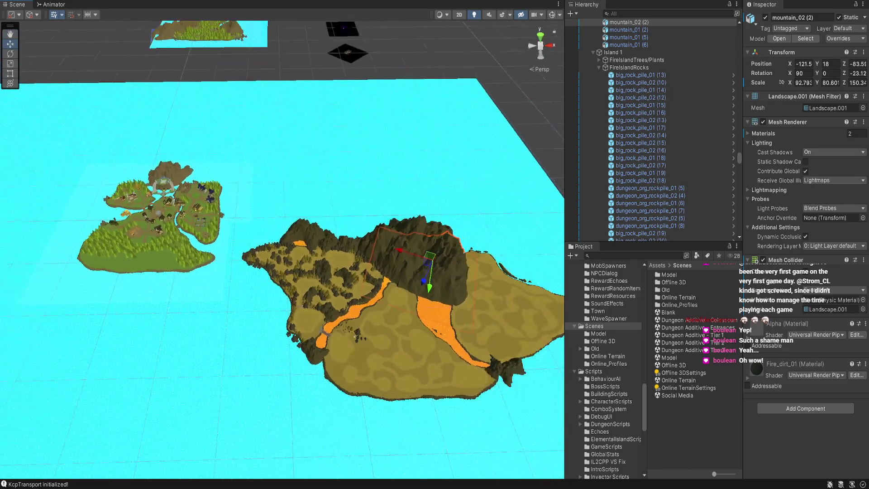
pyautogui.scroll(3, 282, 249)
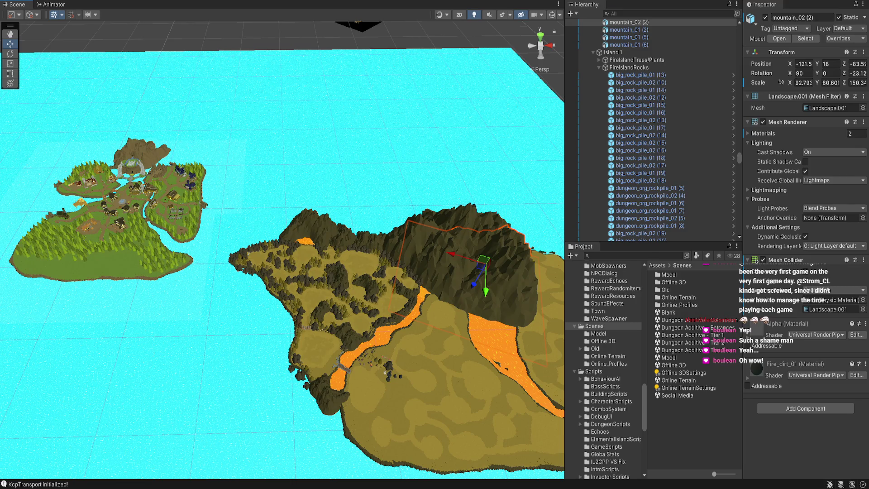
pyautogui.keyDown('alt'); pyautogui.moveTo(282, 250); pyautogui.dragTo(264, 240); pyautogui.keyUp('alt')
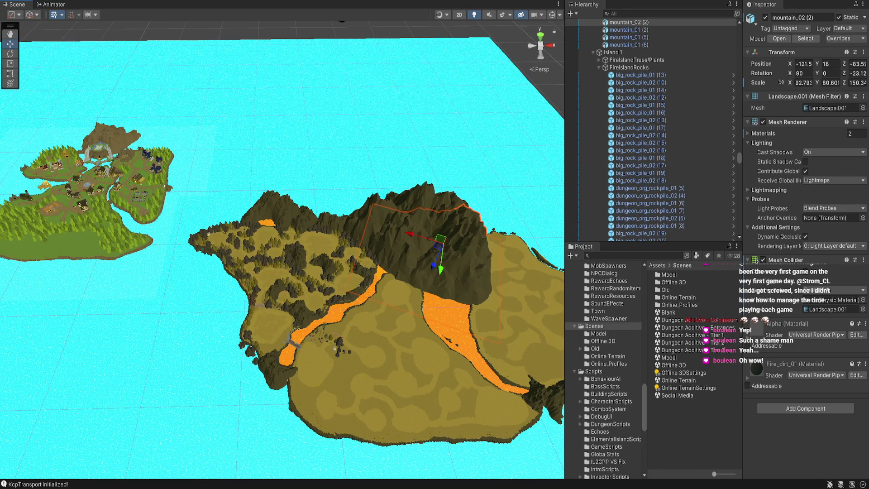
pyautogui.click(274, 319)
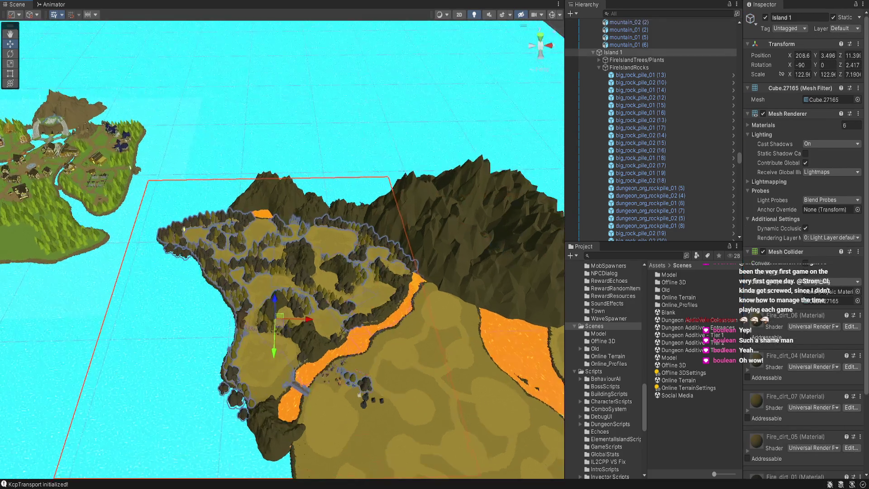
# Step: Zoom out, then zoom back in over the town island to frame its fountain plaza
pyautogui.scroll(-3, 283, 248)
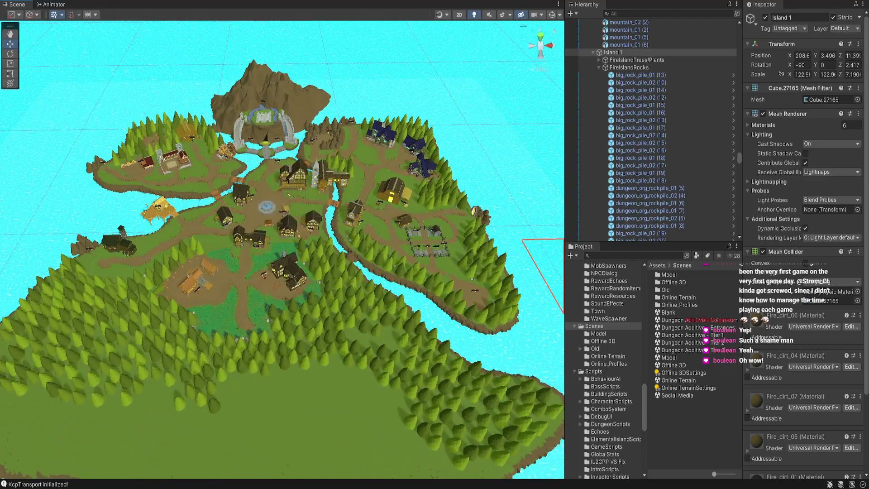
pyautogui.scroll(4, 282, 249)
pyautogui.scroll(3, 283, 249)
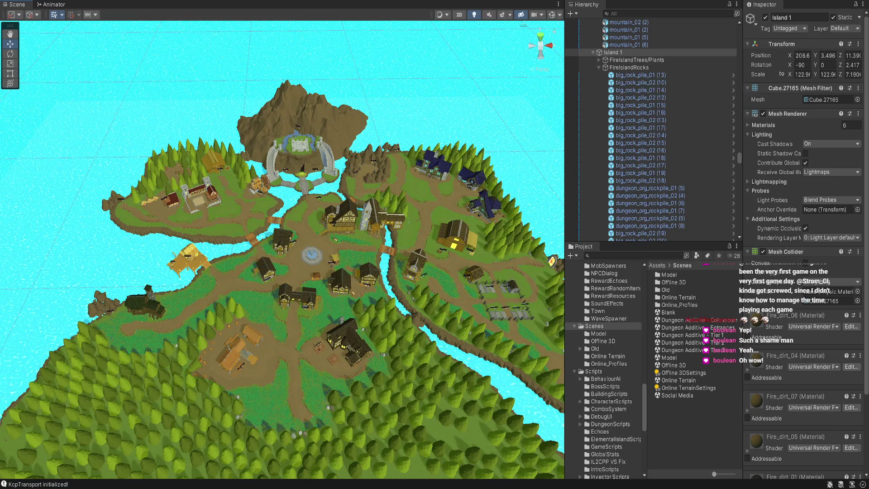
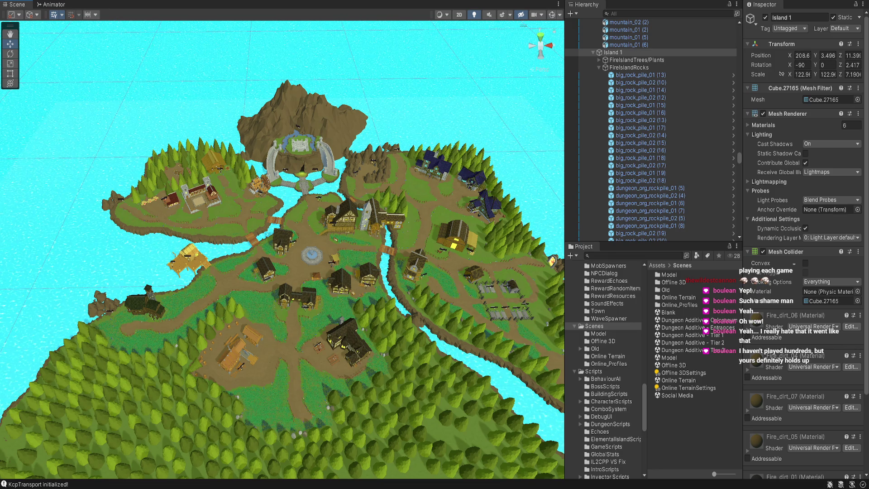
# Step: Select the 'Dungeon Additive - Tier 1' scene file in the Project window's Scenes folder
pyautogui.scroll(-5, 282, 249)
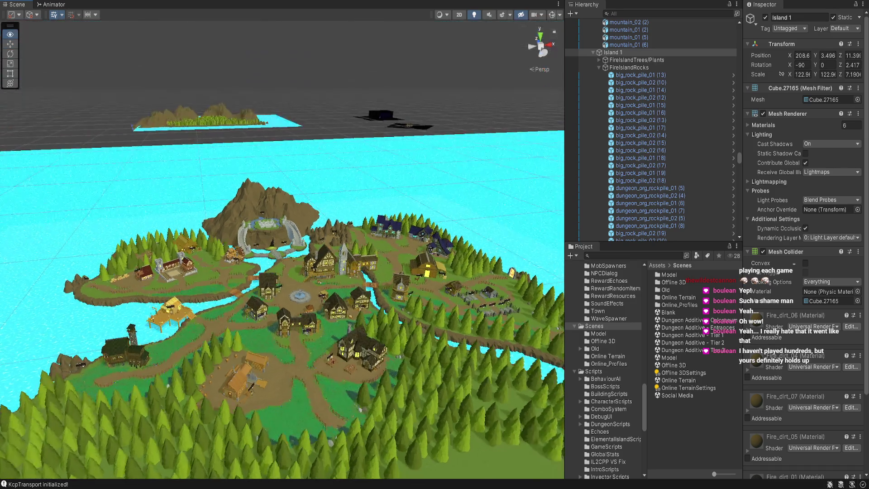
pyautogui.scroll(-5, 282, 249)
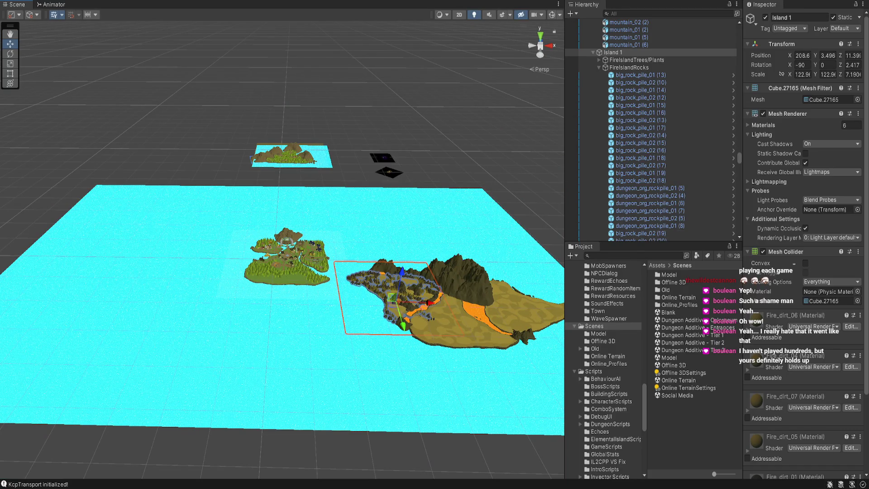
pyautogui.click(683, 335)
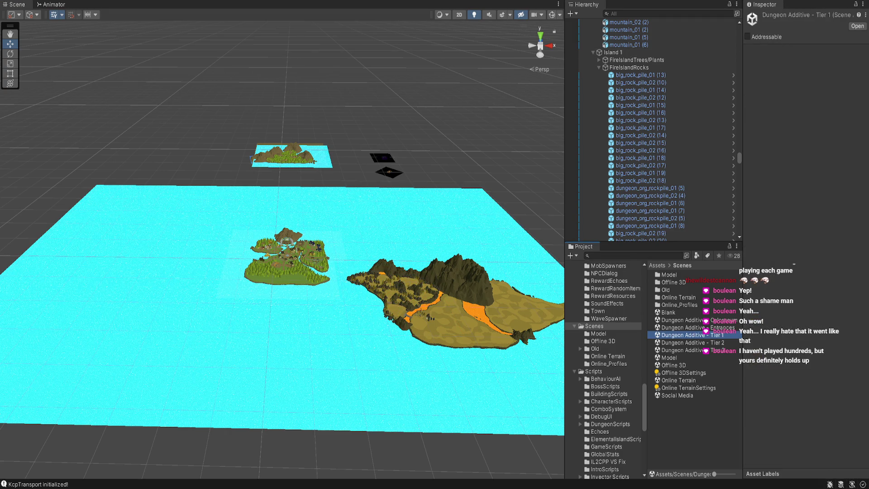
# Step: Open the 'Dungeon Additive - Tier 1' scene and frame the Dungeon_Tier1_Layout2 layout
pyautogui.doubleClick(684, 335)
pyautogui.moveTo(238, 453); pyautogui.dragTo(311, 283)
pyautogui.click(417, 427)
pyautogui.press('f')
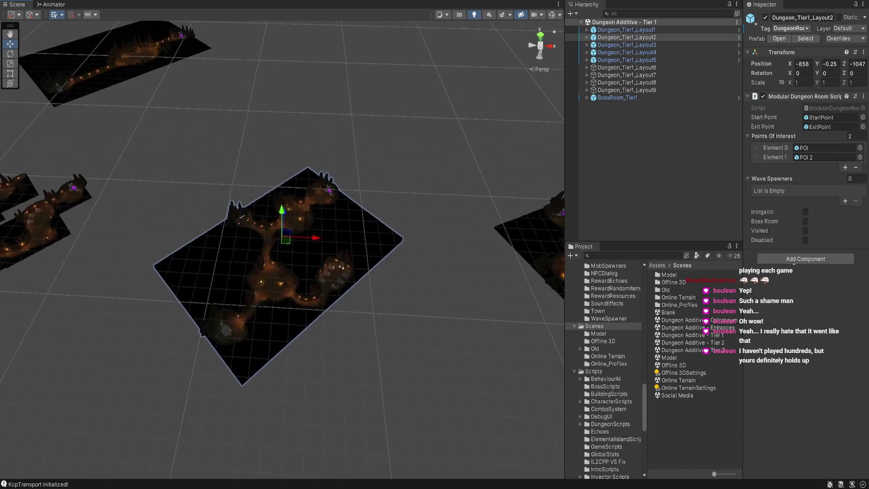
# Step: Move past BossRoom_Tier1 and select Layout4's floor plane, Plane.242
pyautogui.scroll(-5, 82, 179)
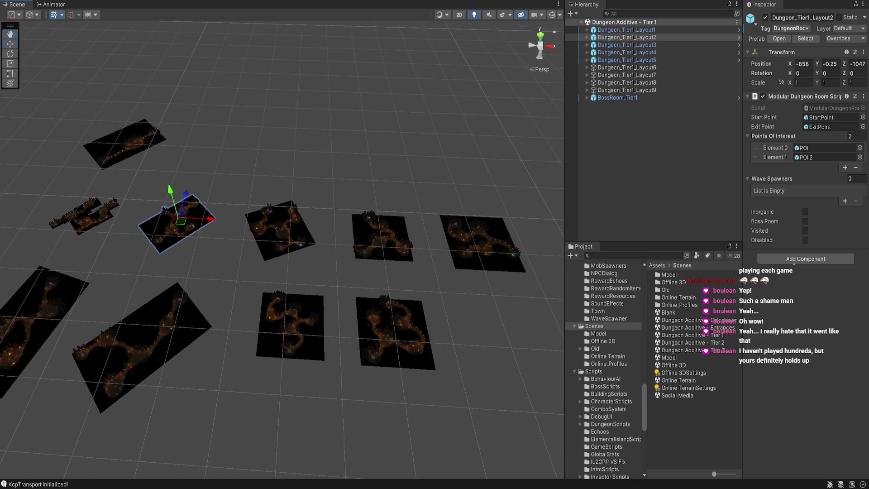
pyautogui.press('Left')
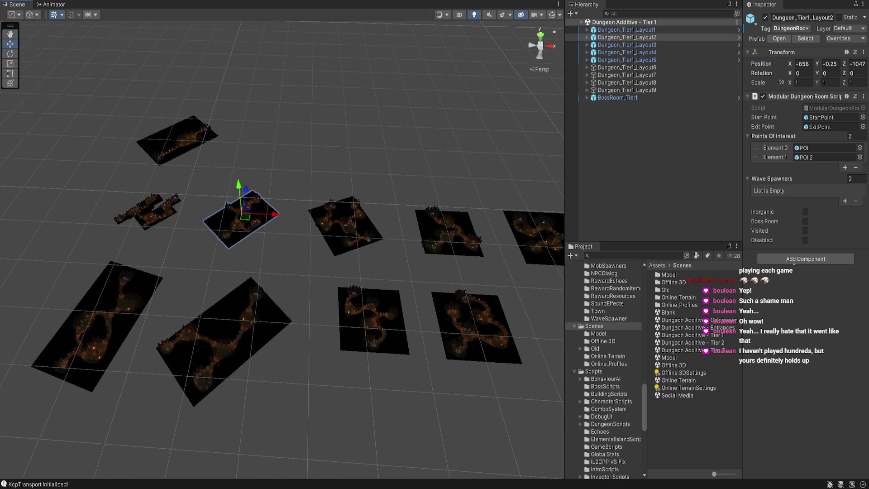
pyautogui.click(617, 98)
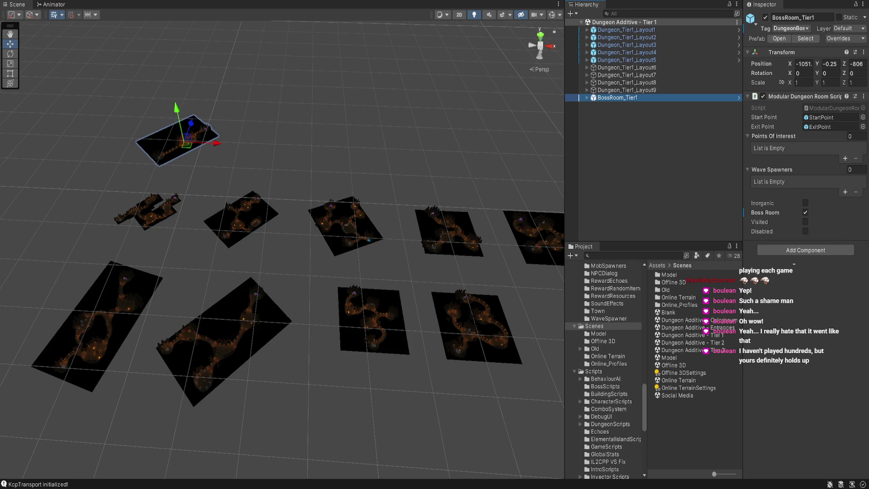
pyautogui.press('Left')
pyautogui.click(247, 281)
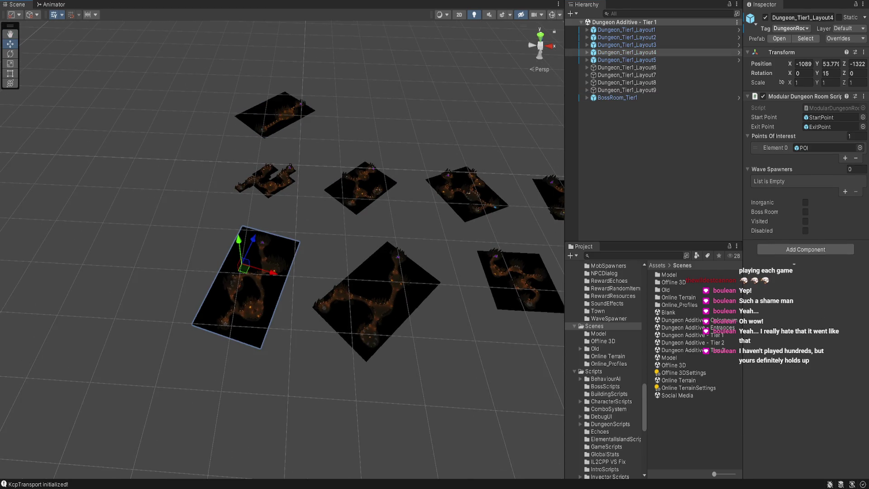
pyautogui.click(246, 280)
# Step: Frame Layout4's plane at a low angle and inspect Dungeon_Tier1_Layout4 and Cube.022
pyautogui.press('f')
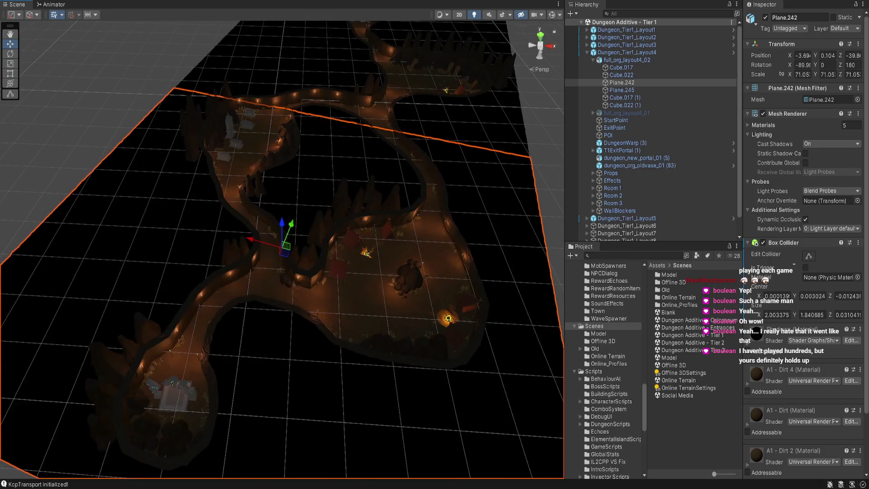
pyautogui.scroll(5, 282, 249)
pyautogui.moveTo(282, 250)
pyautogui.mouseDown()
pyautogui.moveTo(292, 163)
pyautogui.moveTo(263, 171)
pyautogui.moveTo(268, 231)
pyautogui.moveTo(217, 240)
pyautogui.mouseUp()
pyautogui.click(626, 52)
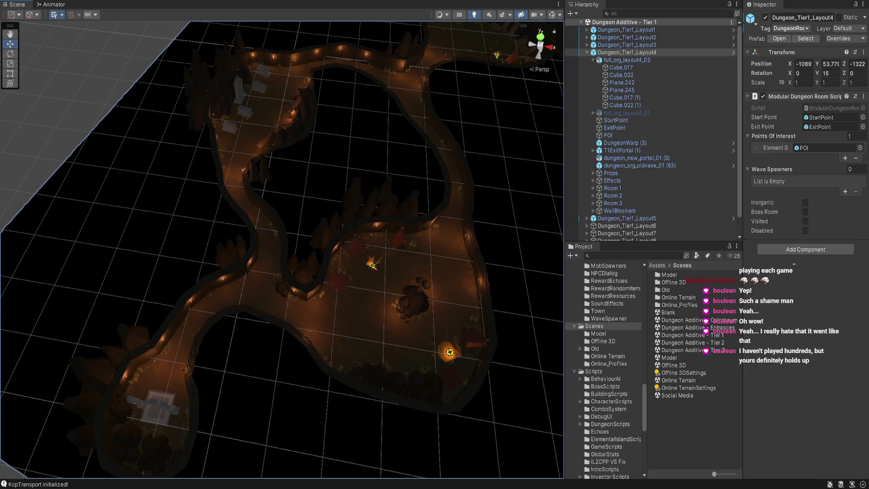
pyautogui.scroll(5, 280, 249)
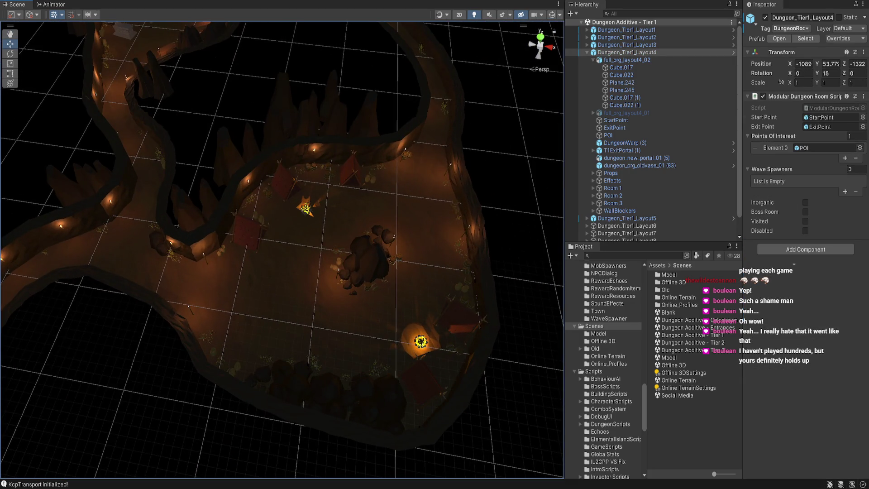
pyautogui.click(621, 75)
pyautogui.click(625, 52)
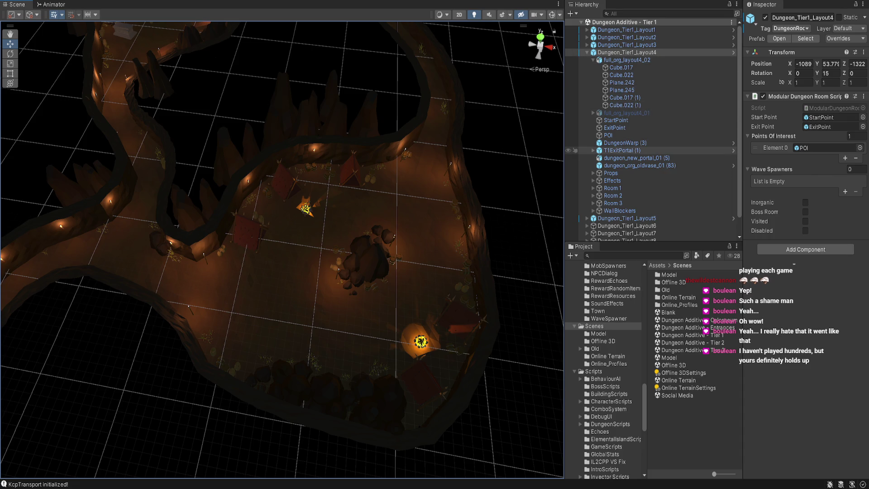
# Step: Expand the WallBlockers group and frame its first blocker, Cube (44)
pyautogui.click(619, 210)
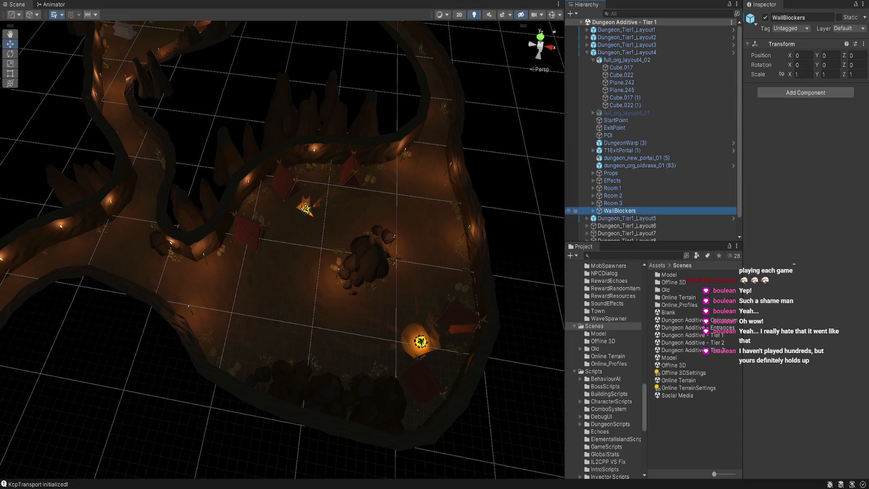
pyautogui.press('Right')
pyautogui.press('Down')
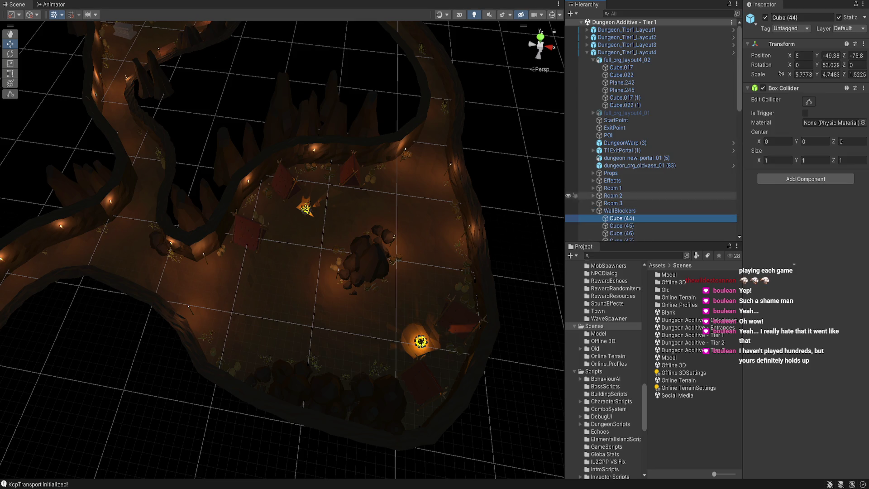
pyautogui.press('f')
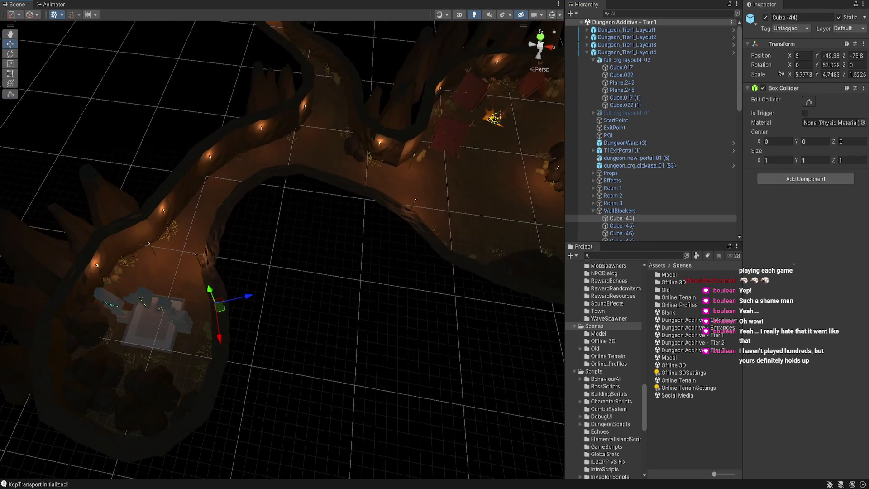
pyautogui.scroll(-3, 652, 181)
pyautogui.click(614, 147)
pyautogui.click(619, 154)
pyautogui.scroll(-15, 633, 169)
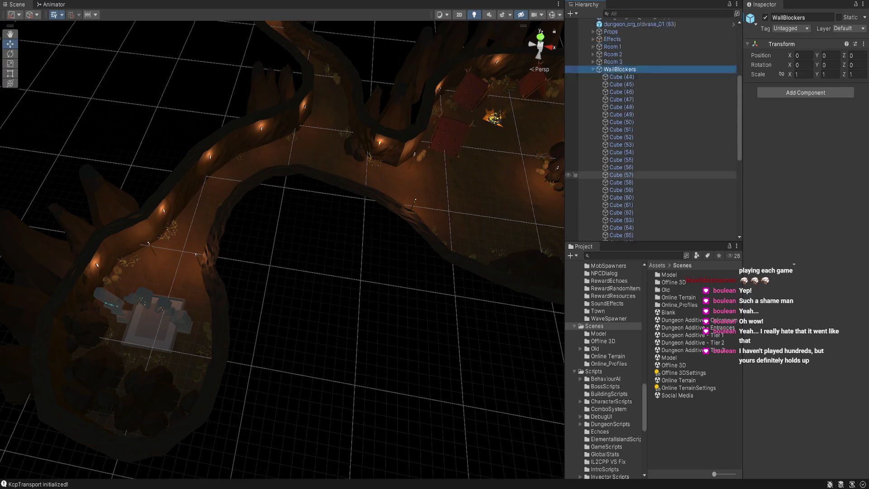
pyautogui.scroll(13, 633, 168)
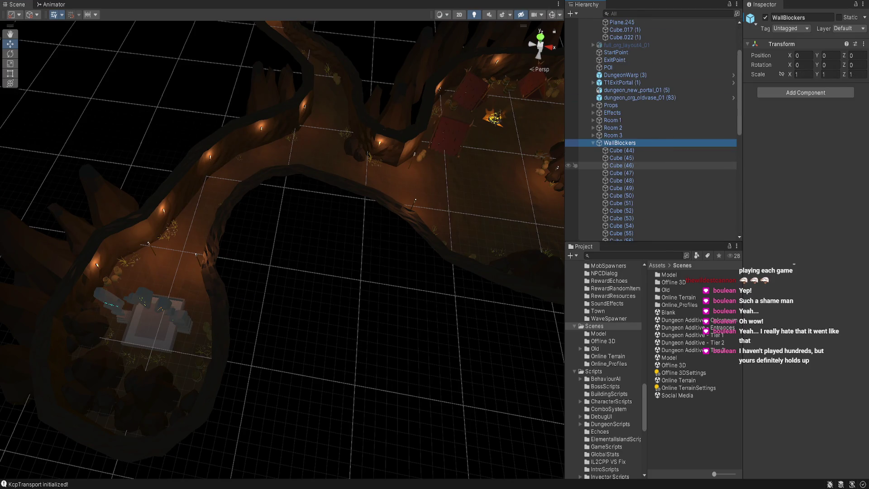
# Step: Expand and frame Room 1, then inspect its Wave Spawner
pyautogui.press('Left')
pyautogui.press('Up')
pyautogui.press('Up')
pyautogui.press('Up')
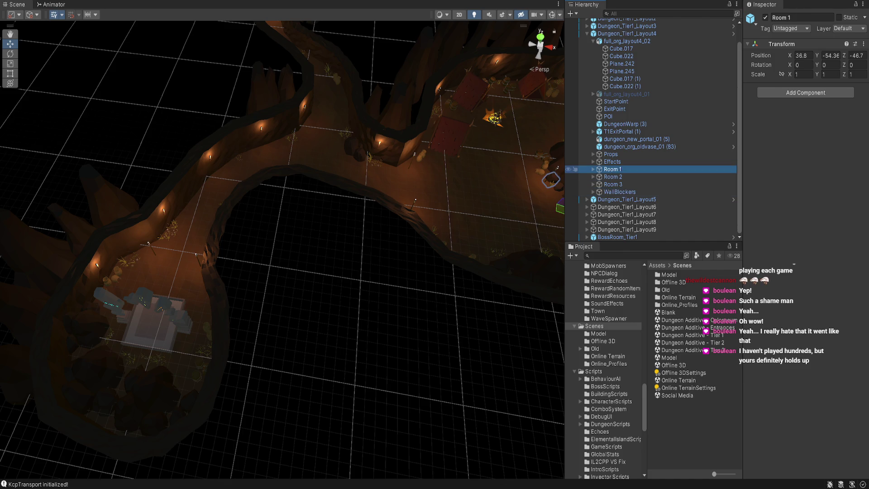
pyautogui.press('Right')
pyautogui.press('f')
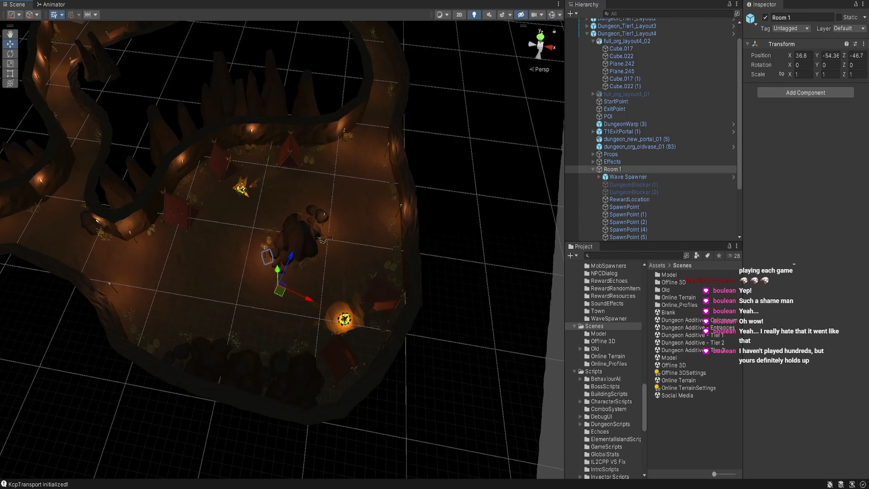
pyautogui.click(628, 176)
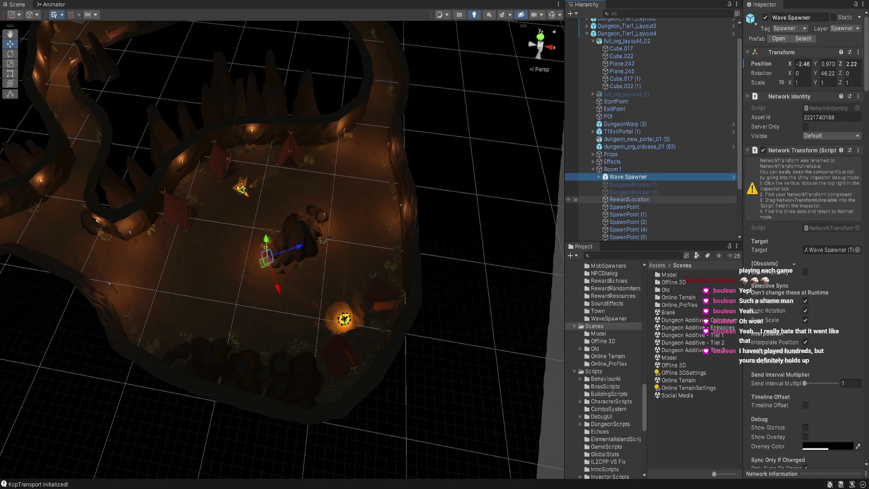
# Step: Select Room 1's first four spawn points together
pyautogui.click(624, 207)
pyautogui.hotkey('shift', 'Down')
pyautogui.hotkey('shift', 'Down')
pyautogui.hotkey('shift', 'Down')
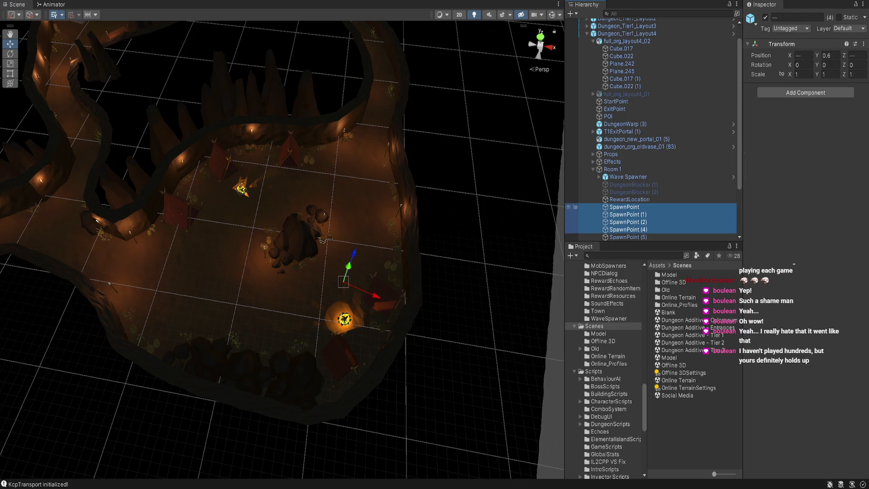
pyautogui.scroll(-2, 652, 208)
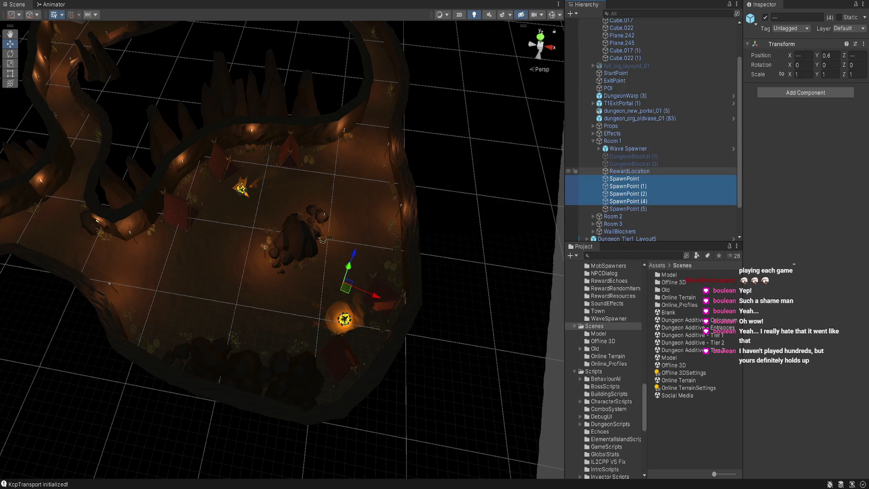
# Step: Deactivate both Room 1 DungeonBlockers with Alt+Shift+A, then reselect the Dungeon_Tier1_Layout4 root
pyautogui.click(630, 156)
pyautogui.keyDown('shift'); pyautogui.click(630, 164); pyautogui.keyUp('shift')
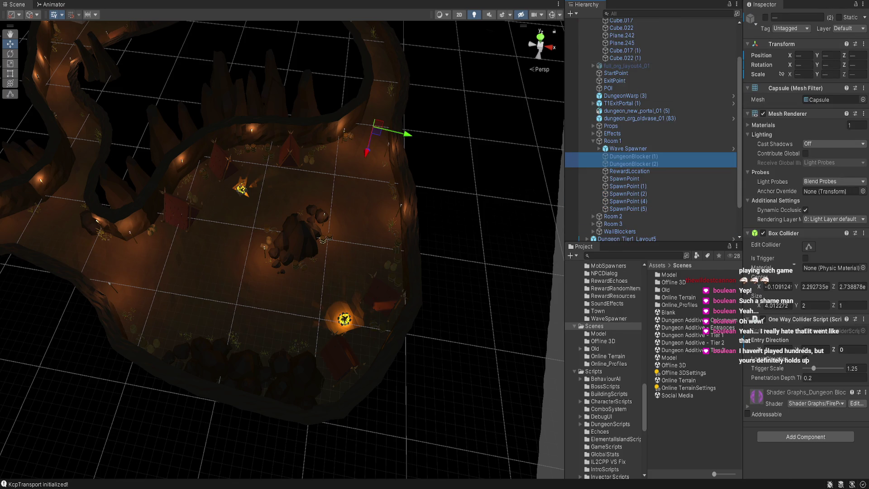
pyautogui.scroll(-5, 283, 249)
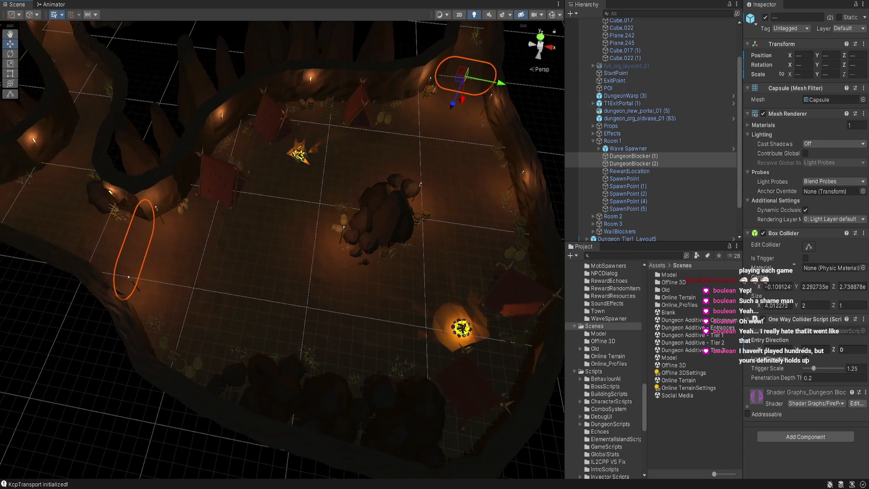
pyautogui.scroll(-5, 282, 249)
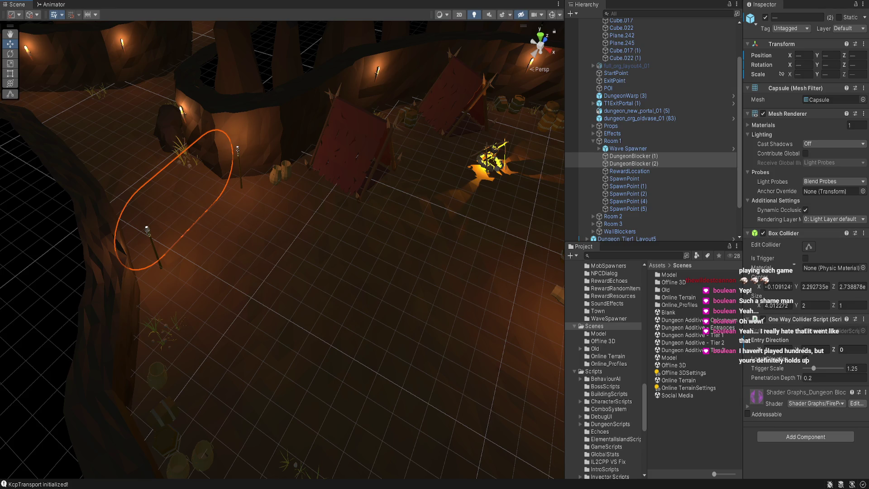
pyautogui.moveTo(283, 204)
pyautogui.mouseDown()
pyautogui.moveTo(290, 253)
pyautogui.moveTo(269, 199)
pyautogui.moveTo(266, 219)
pyautogui.mouseUp()
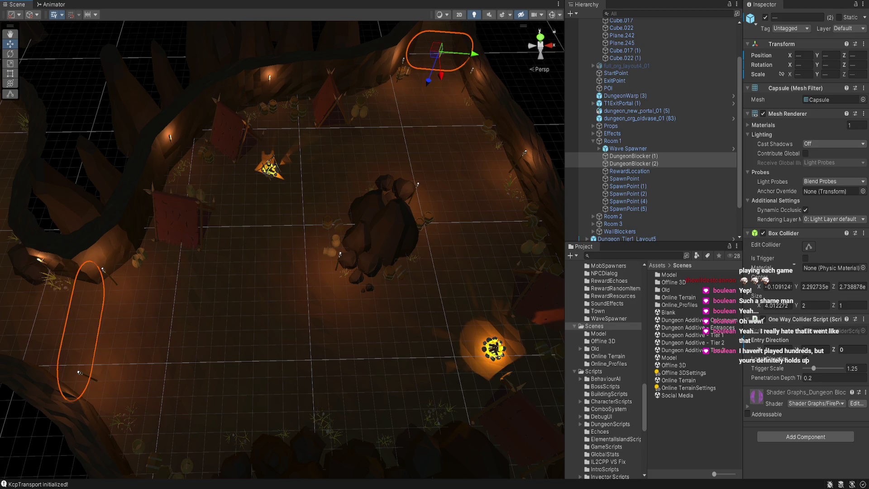
pyautogui.hotkey('alt', 'shift', 'a')
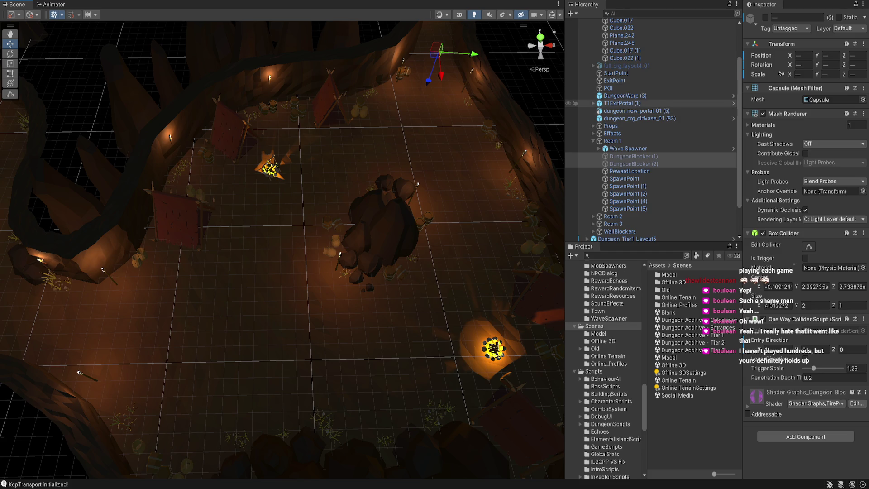
pyautogui.scroll(3, 656, 103)
pyautogui.click(633, 52)
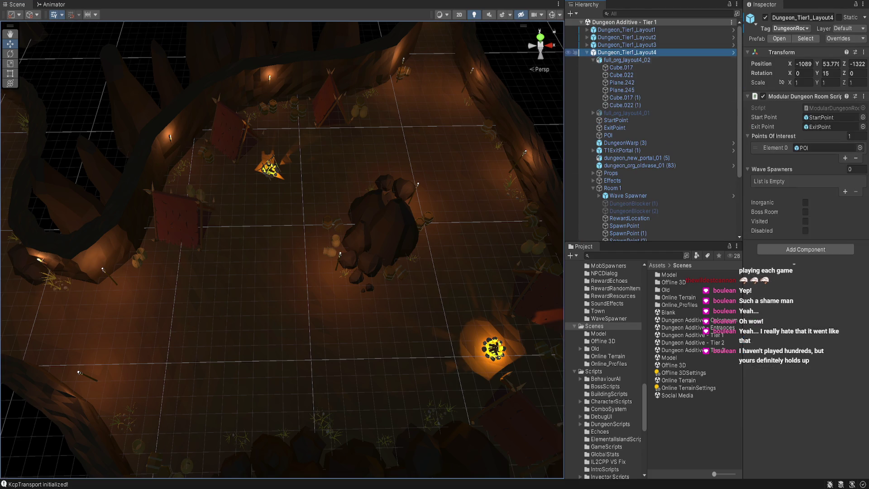
# Step: Collapse full_org_layout4_02 and inspect DungeonWarp (3), RewardLocation and the expanded Wave Spawner
pyautogui.click(627, 60)
pyautogui.click(593, 60)
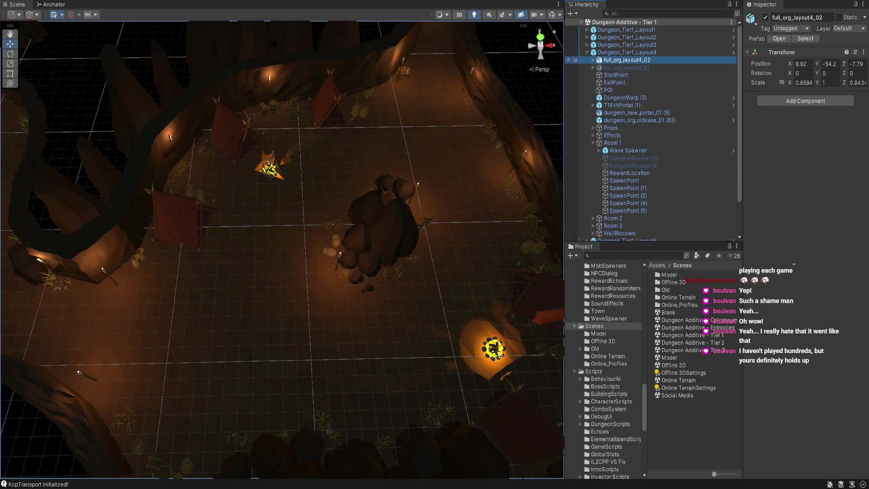
pyautogui.click(625, 97)
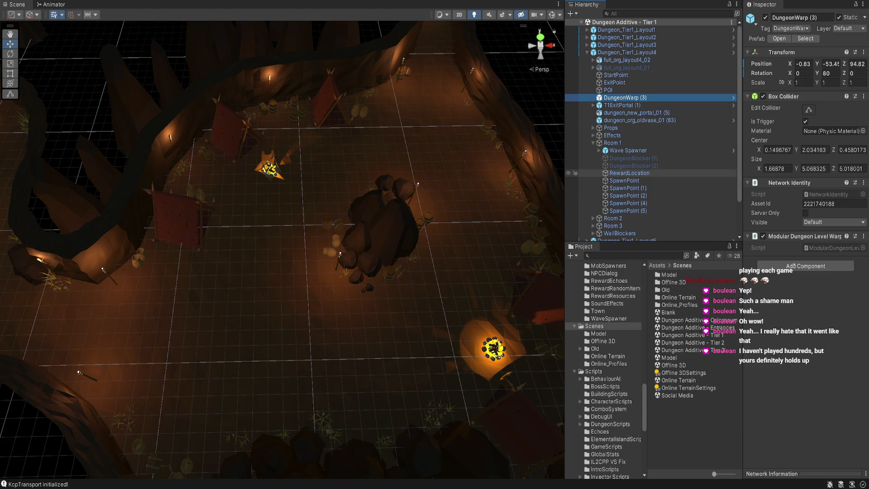
pyautogui.click(629, 173)
pyautogui.click(628, 150)
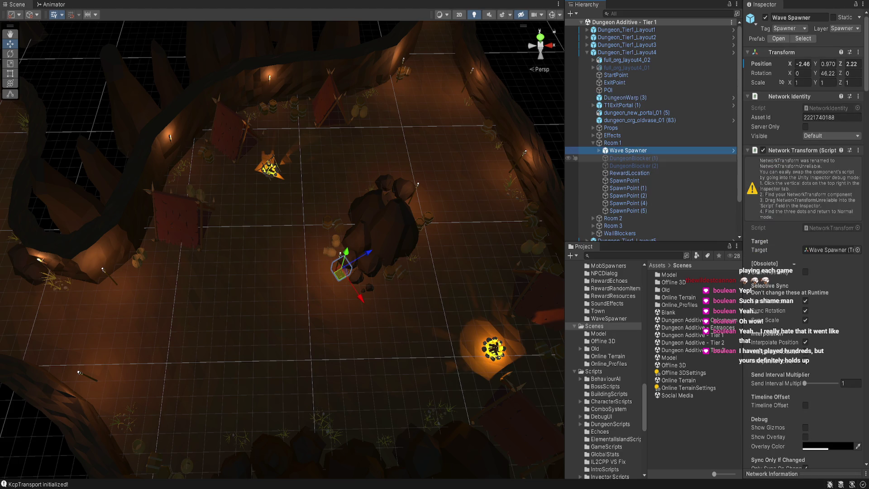
pyautogui.click(599, 151)
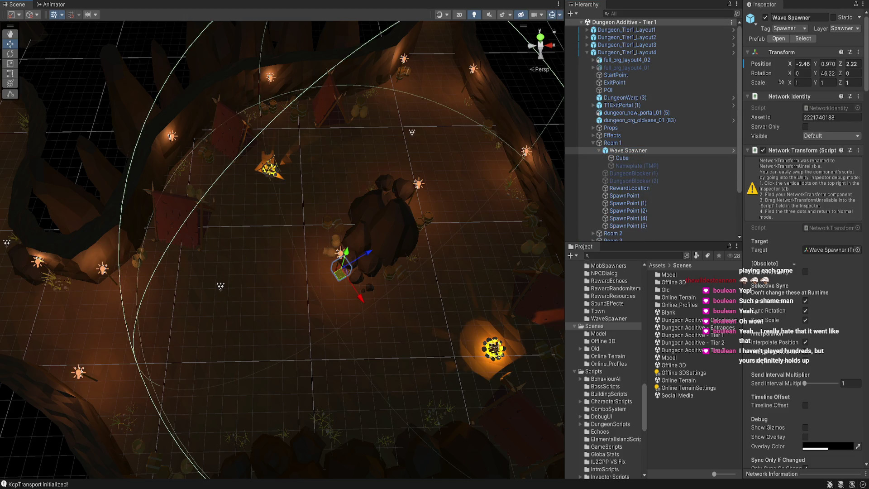
# Step: Reposition the view around Room 1 and frame DungeonBlocker (1) in the scene
pyautogui.moveTo(280, 244)
pyautogui.mouseDown()
pyautogui.moveTo(251, 233)
pyautogui.moveTo(251, 187)
pyautogui.moveTo(252, 226)
pyautogui.moveTo(247, 208)
pyautogui.mouseUp()
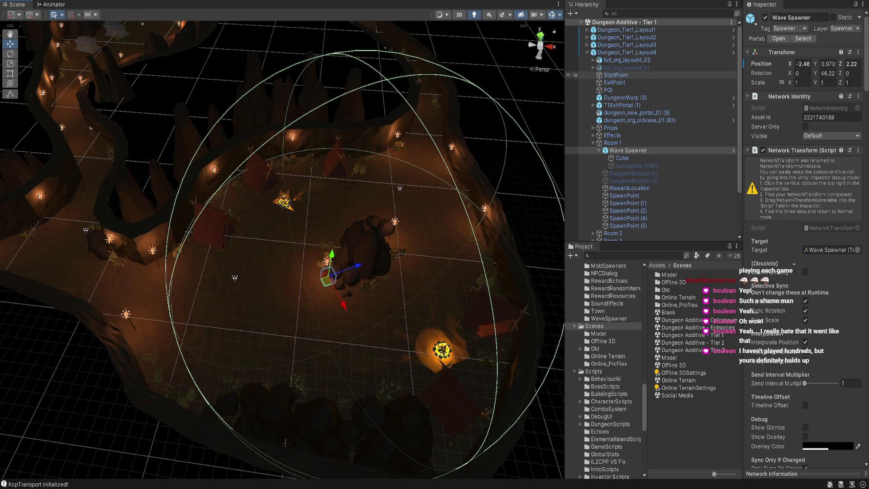
pyautogui.moveTo(247, 208); pyautogui.dragTo(353, 214)
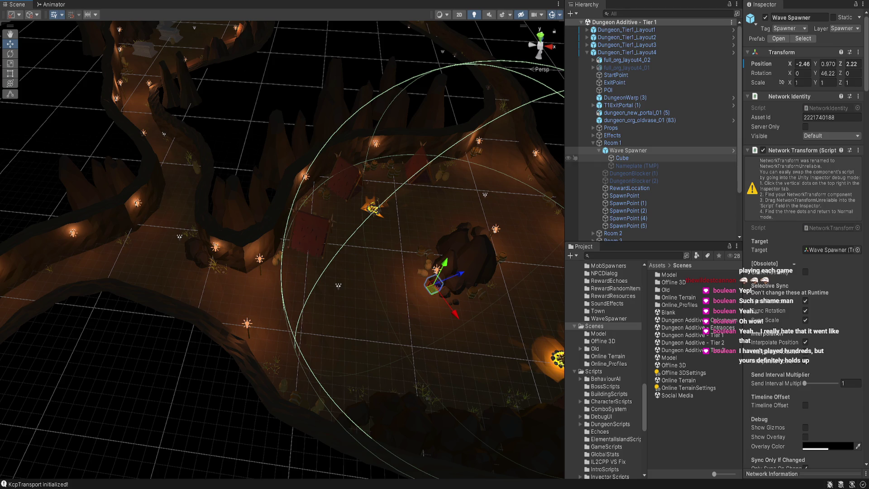
pyautogui.click(633, 173)
pyautogui.press('f')
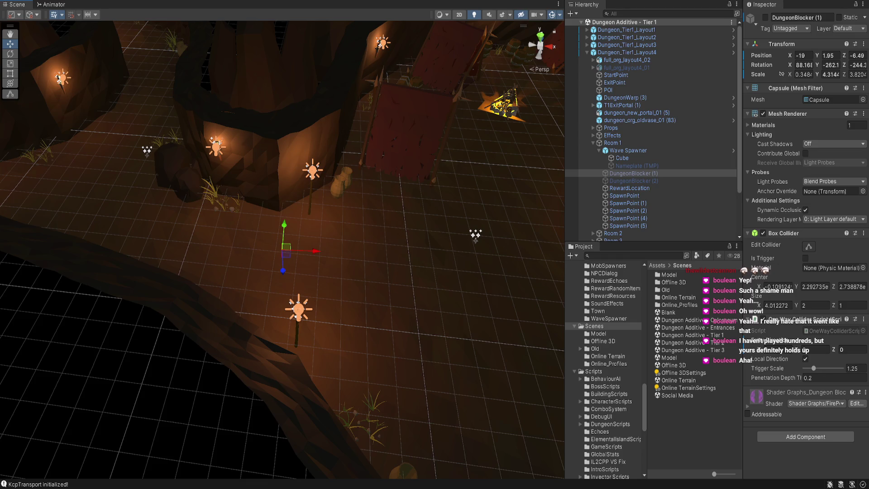
# Step: Ping the OneWayColliderScript asset in the Project window, then select and frame BossRoom_Tier1
pyautogui.click(832, 330)
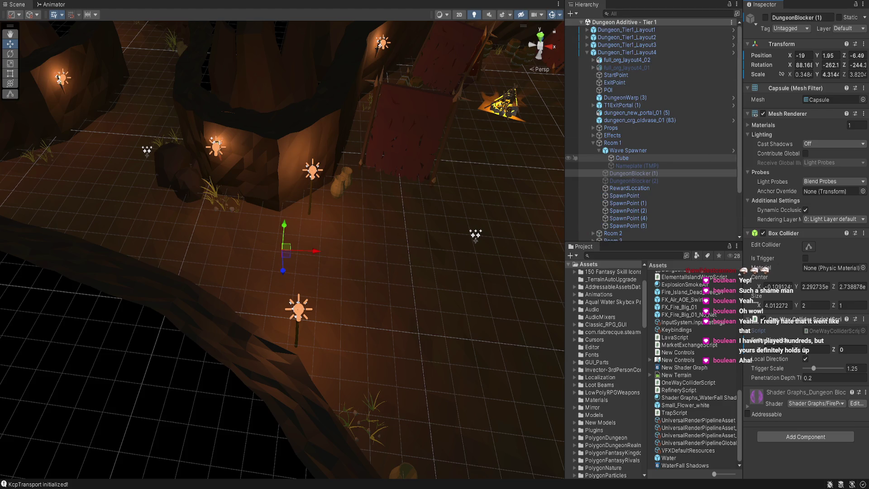
pyautogui.scroll(-3, 651, 135)
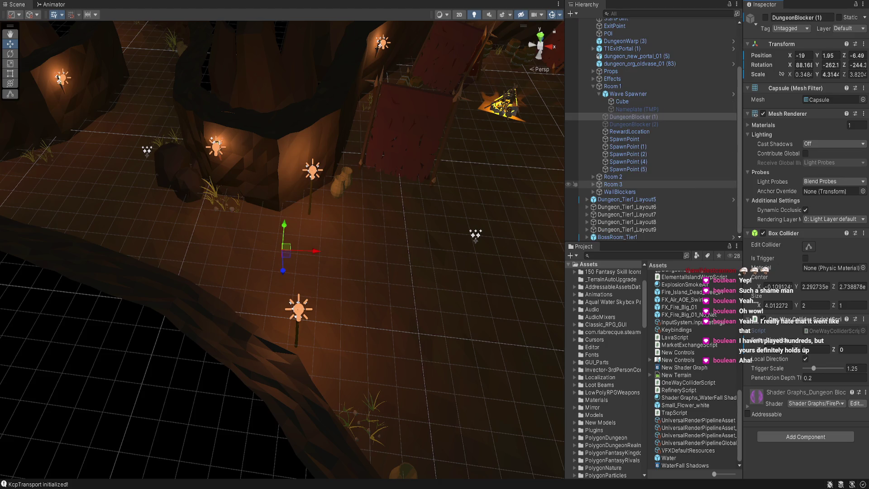
pyautogui.doubleClick(617, 236)
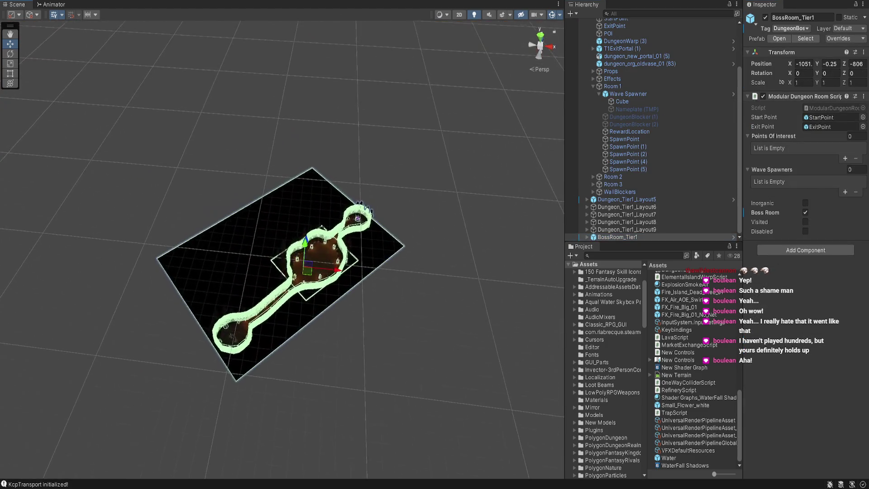